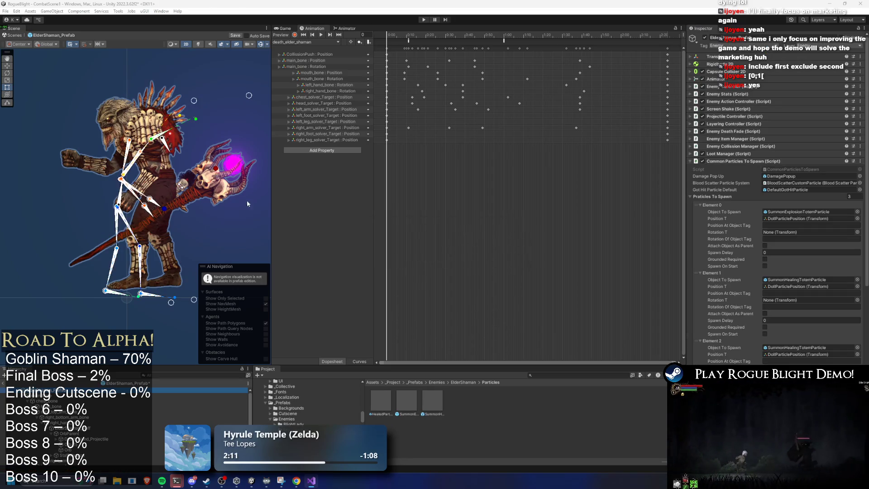
Step: Preview the death animation at frame 28, then rewind it to the first frame
left_click(441, 30)
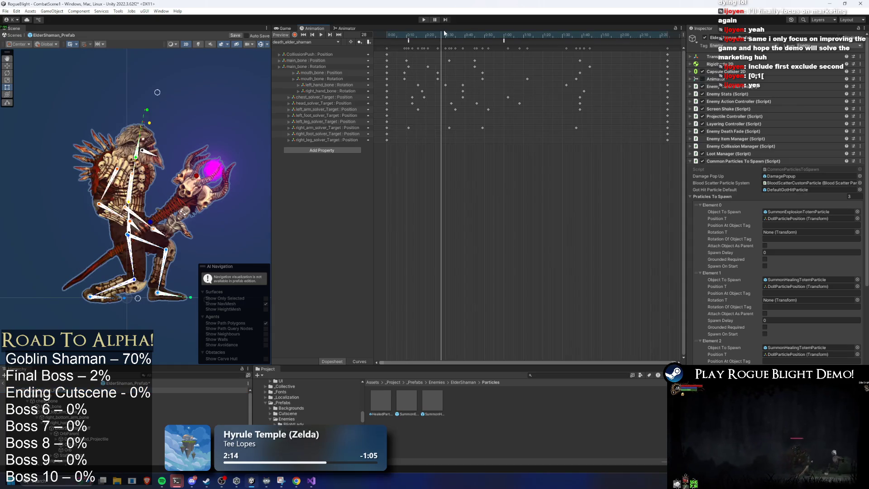
left_click(387, 36)
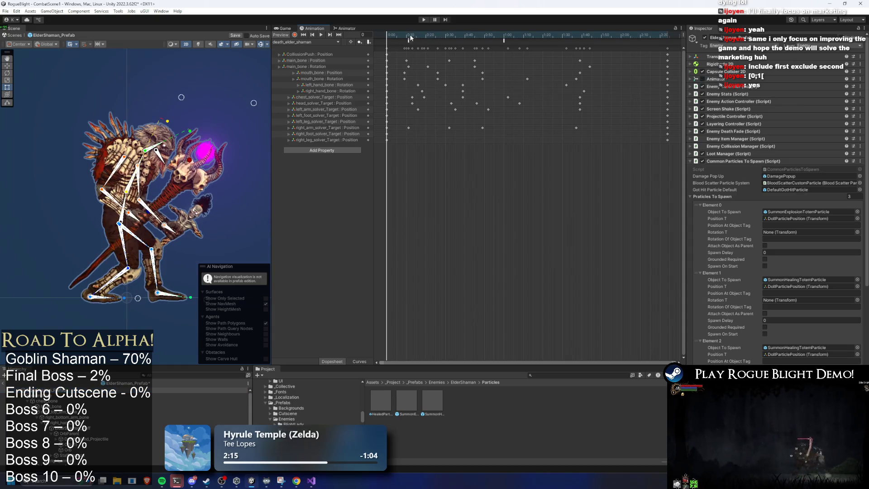
left_click(318, 43)
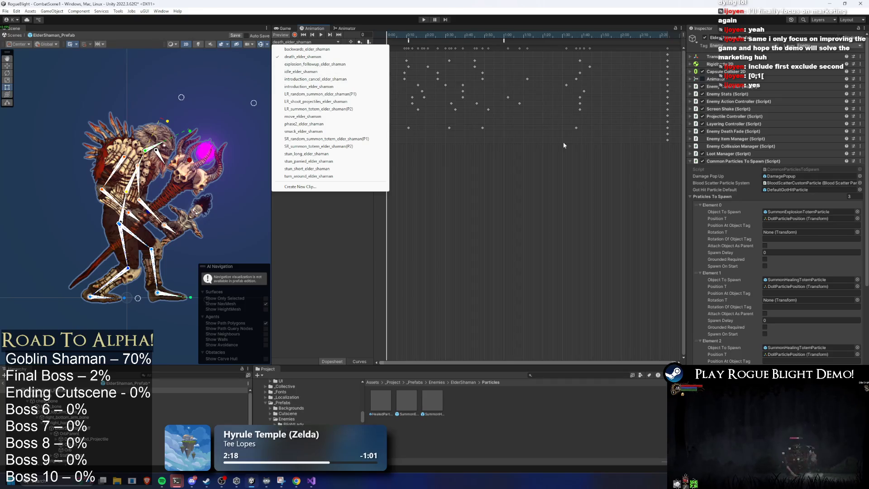
left_click(723, 158)
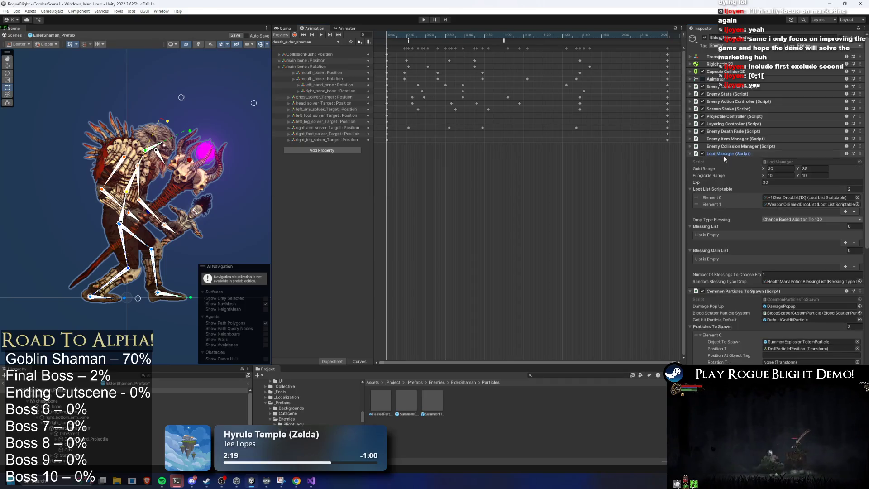
Step: Collapse Common Particles To Spawn and give Boss Minion Spawner 2 Random Minion Info entries
left_click(723, 160)
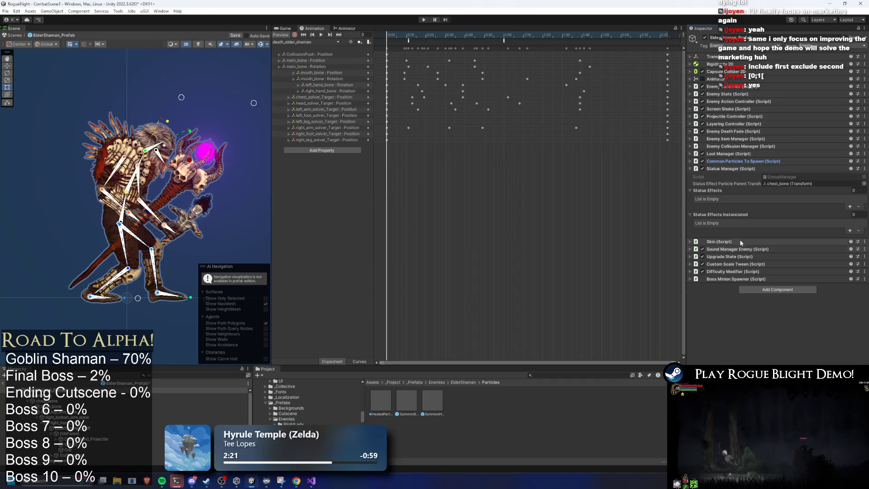
left_click(739, 279)
left_click(853, 293)
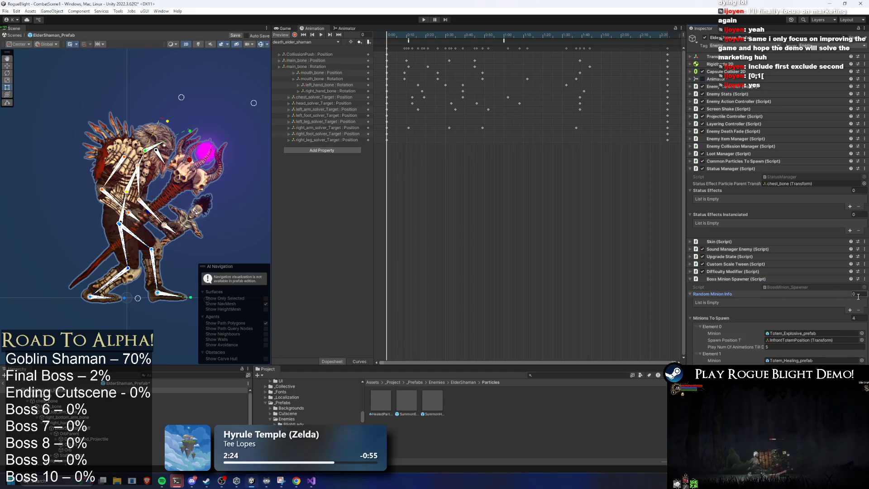
type("2")
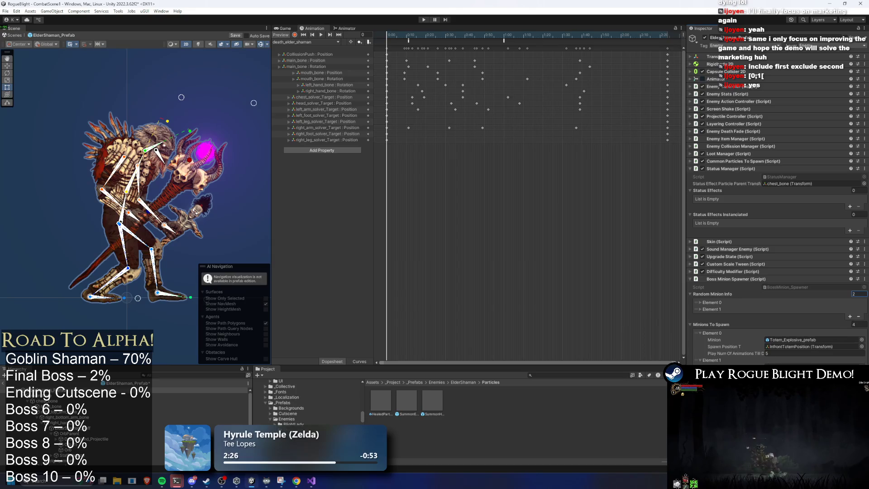
left_click(748, 300)
Step: Set the first entry's range to 0–1, enabling Spawn Pre Existing with particles 0 and 1
left_click(765, 316)
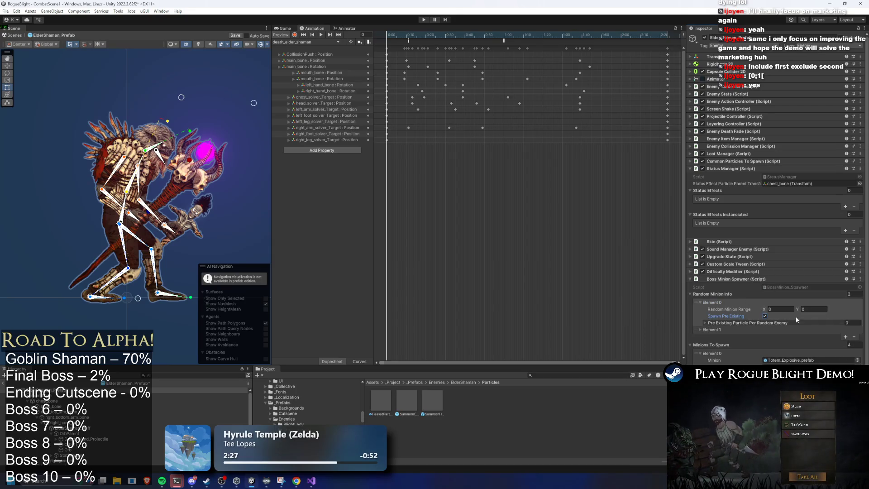
left_click(724, 322)
left_click(780, 309)
left_click(807, 309)
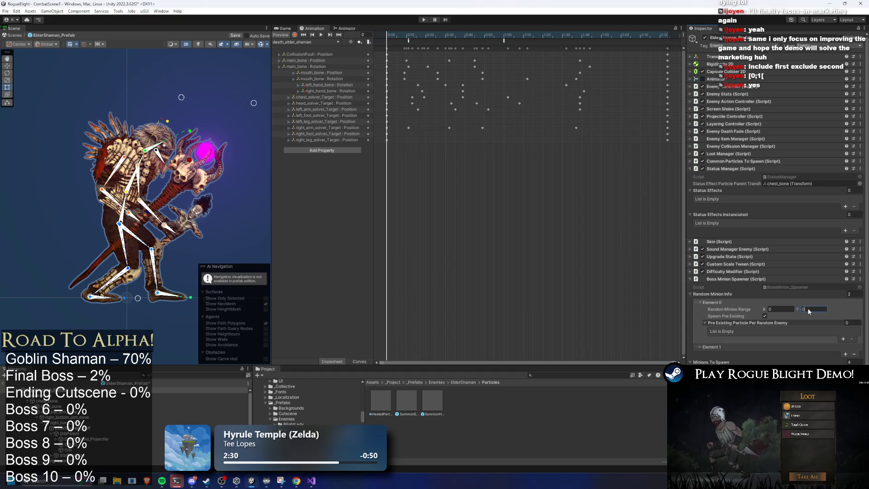
type("1")
left_click(843, 339)
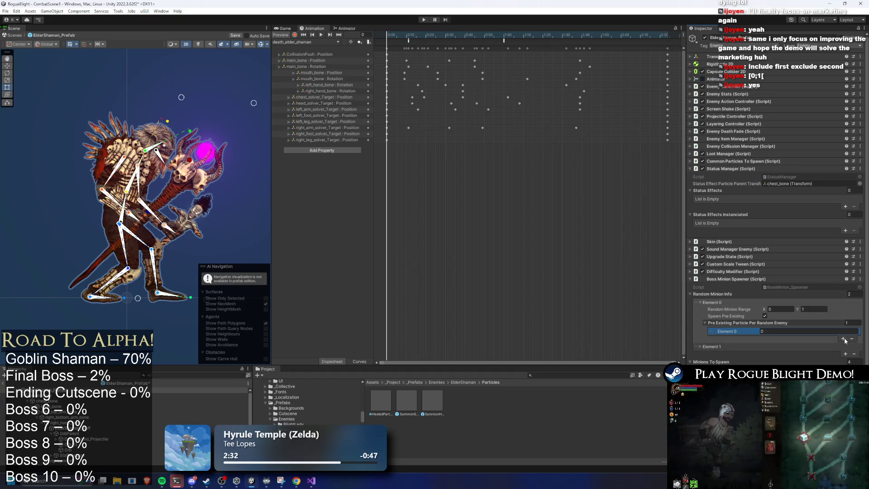
left_click(843, 339)
left_click(815, 337)
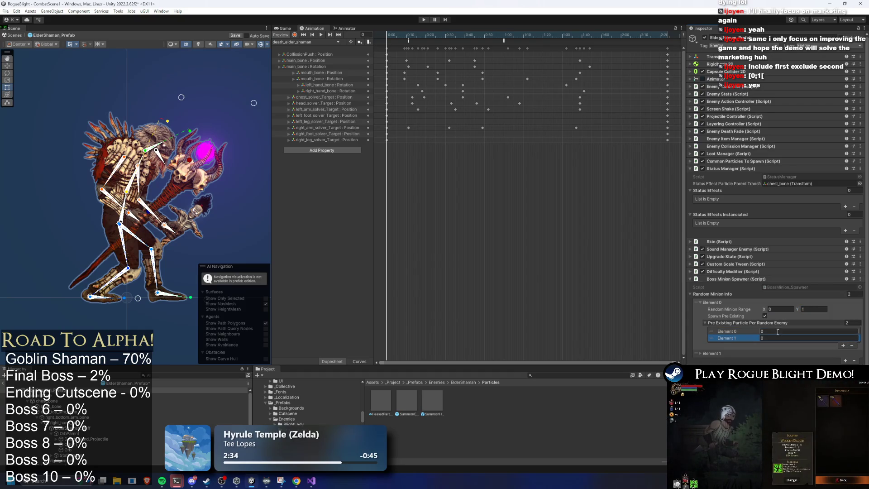
type("1")
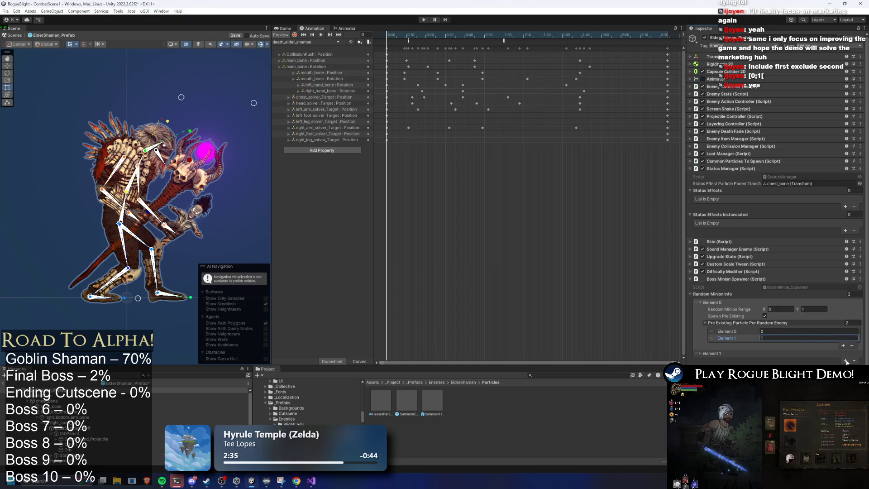
left_click(842, 364)
Step: Set the second entry's range to 2–3, save the prefab with Ctrl+S, and select main_bone
left_click(746, 355)
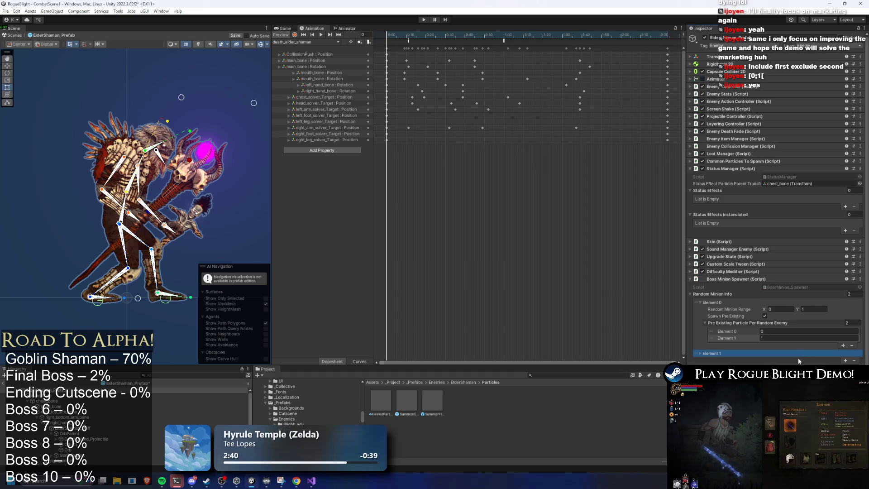
key("Tab")
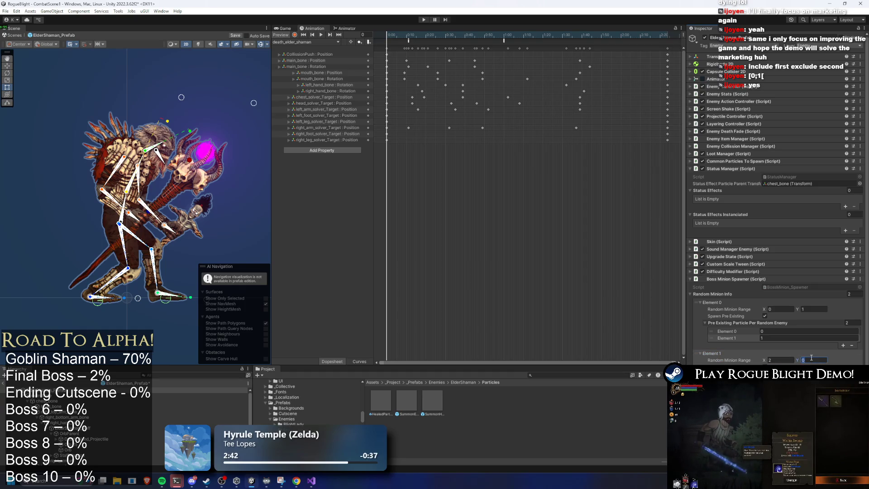
type("3")
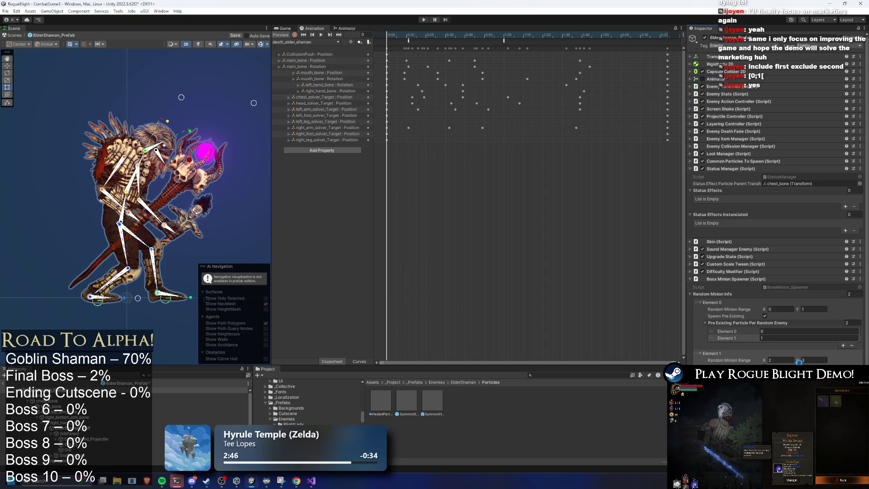
key("ctrl+s")
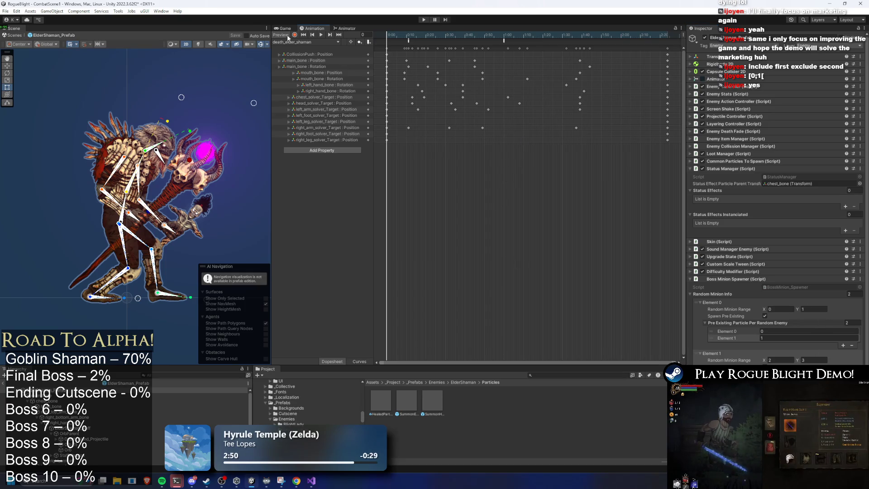
left_click(181, 390)
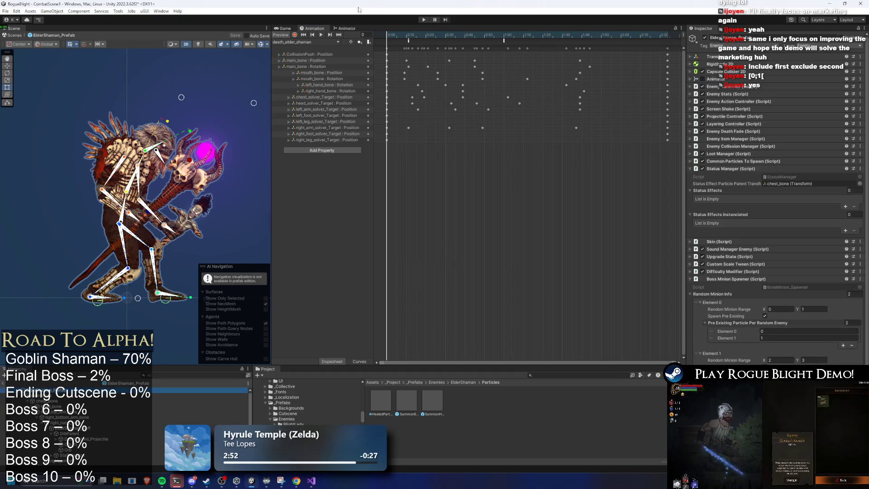
Step: Switch to the SR_random_summon_totem_elder_shaman(P1) clip and select its SpawnEnemy event
left_click(306, 42)
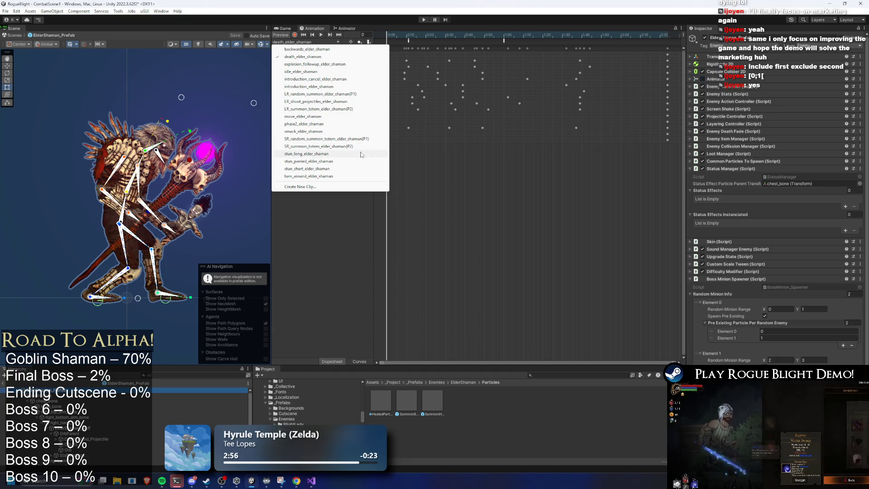
left_click(368, 139)
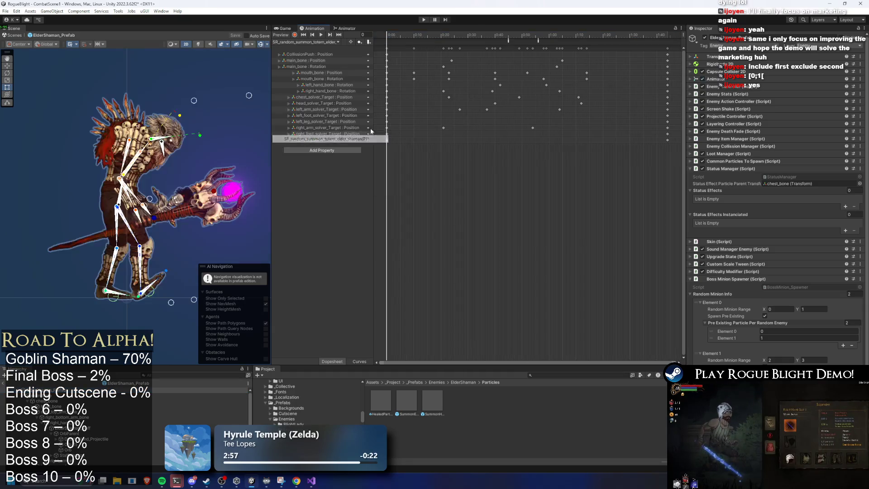
left_click(509, 40)
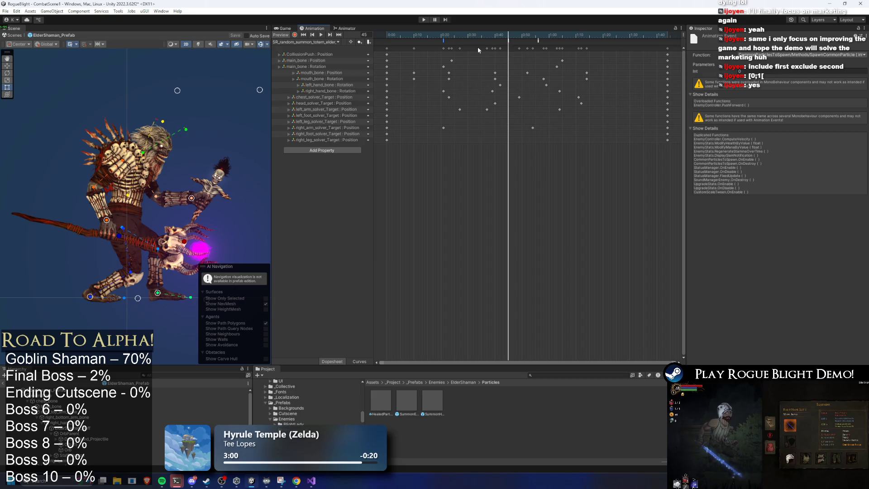
left_click(442, 42)
left_click(537, 41)
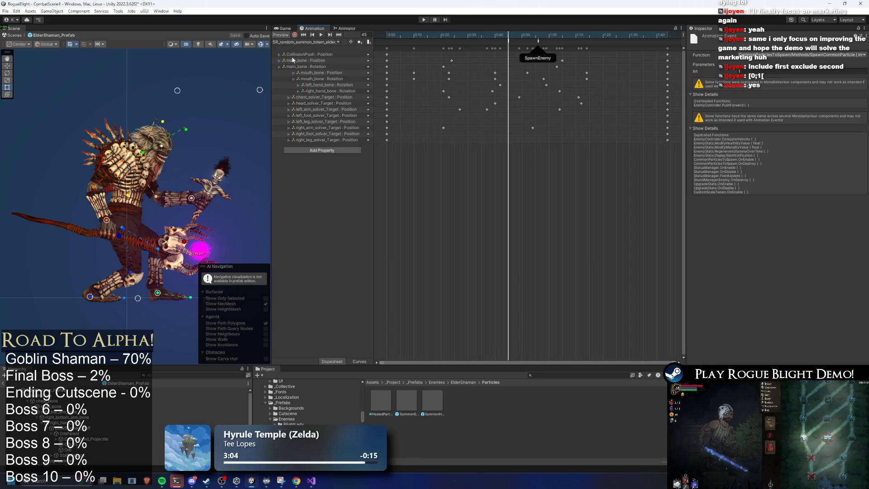
mouse_move(504, 41)
left_mouse_down()
mouse_move(461, 42)
mouse_move(488, 43)
left_mouse_up()
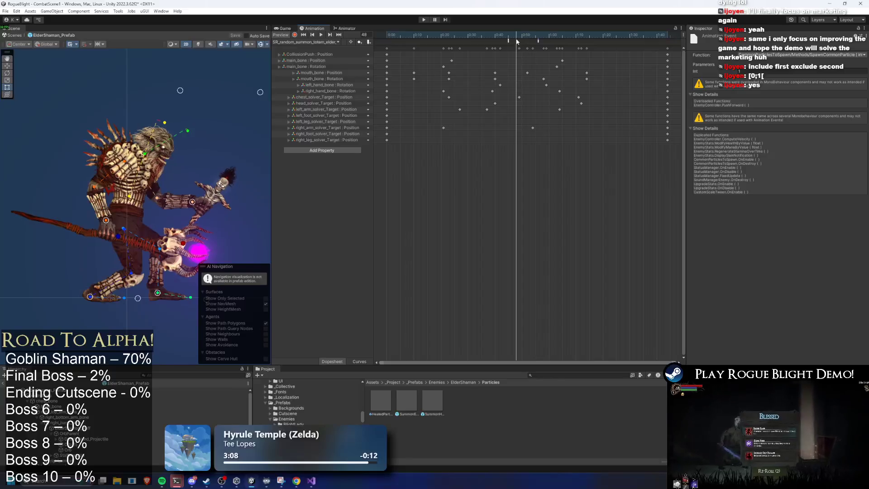
left_click(510, 41)
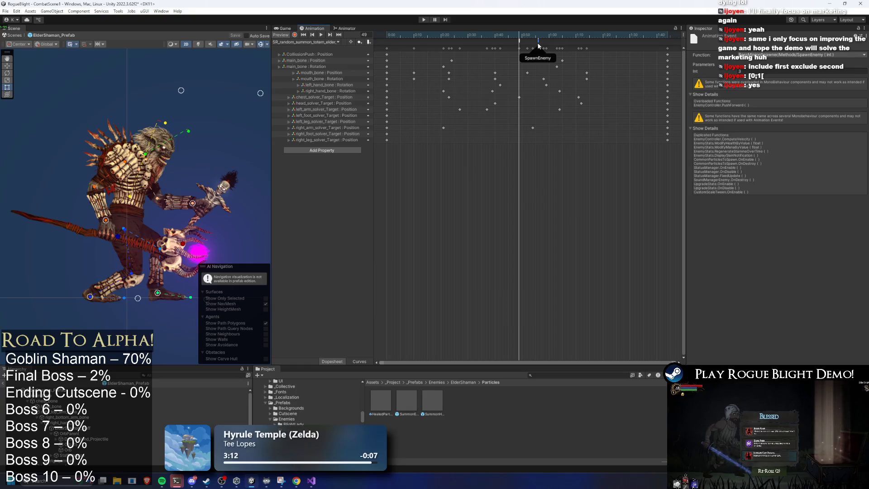
left_click(518, 42)
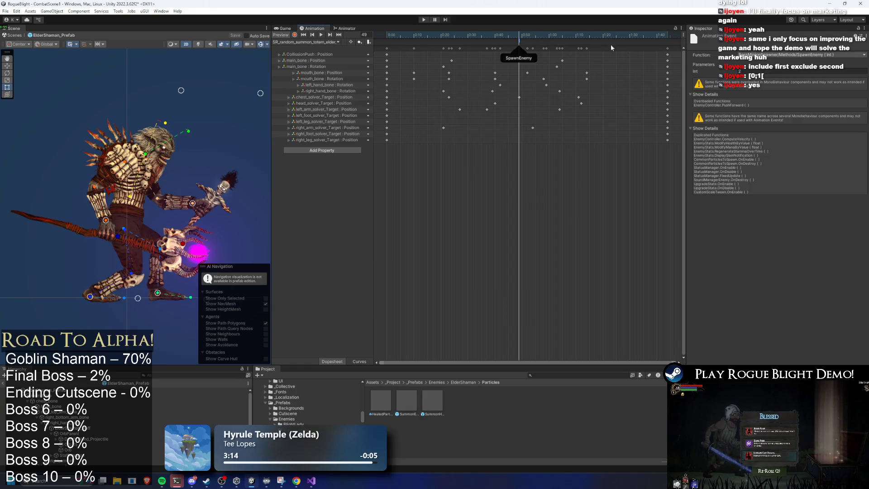
Step: Change the event's function to BossMinionSpawner's SpawnRandomEnemy (int) and edit its integer parameter
left_click(770, 55)
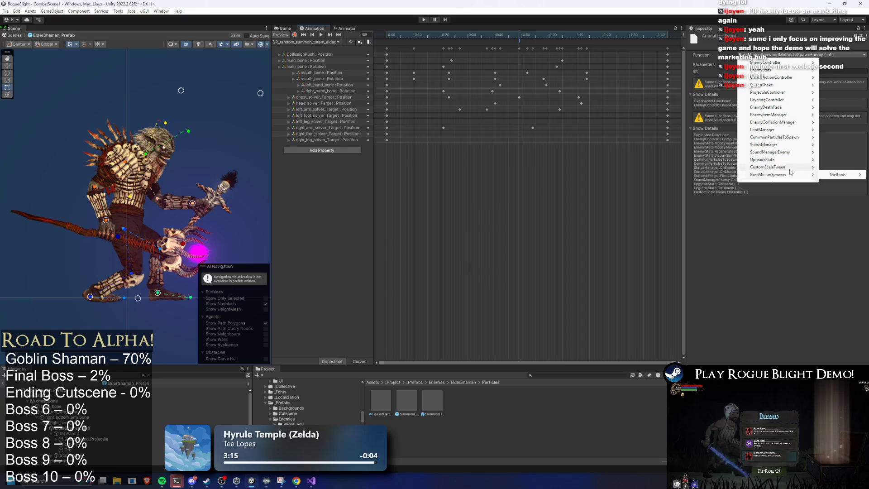
mouse_move(843, 176)
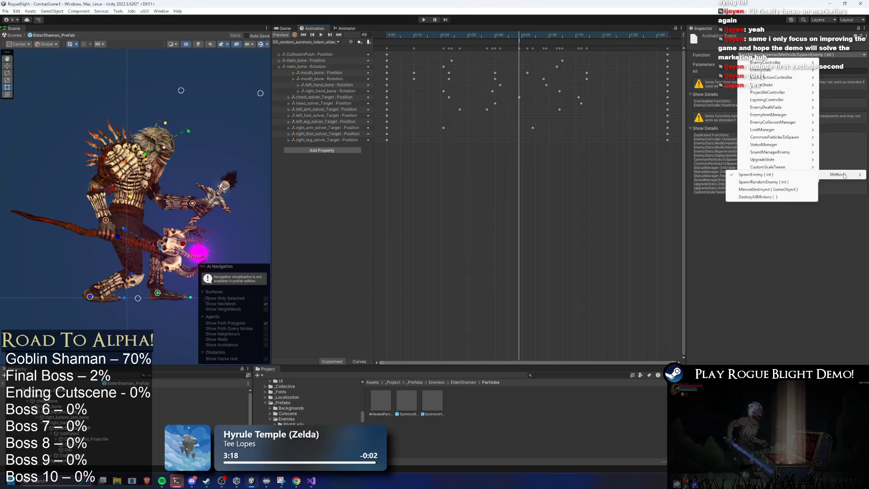
left_click(777, 182)
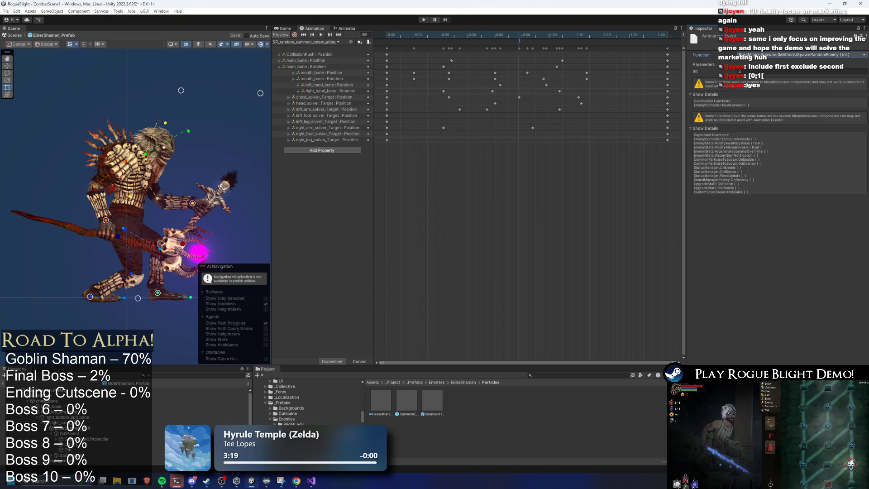
left_click(755, 71)
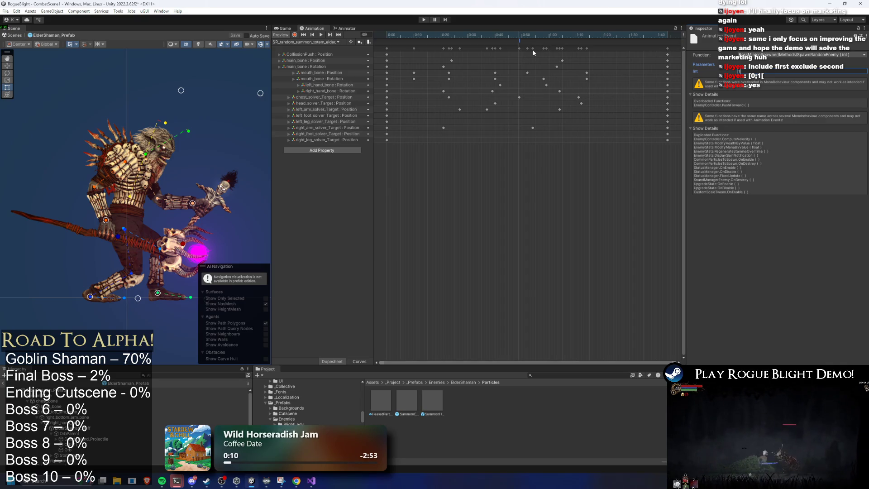
Step: Switch to the LR_random_summon_elder_shaman(P1) clip and inspect its SpawnCommonParticle and SpawnRandomEnemy events
left_click(307, 43)
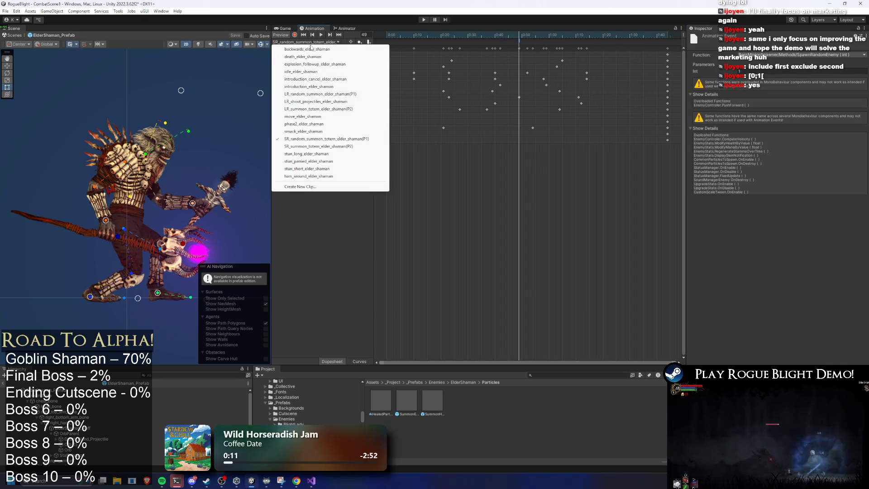
left_click(356, 94)
left_click(523, 36)
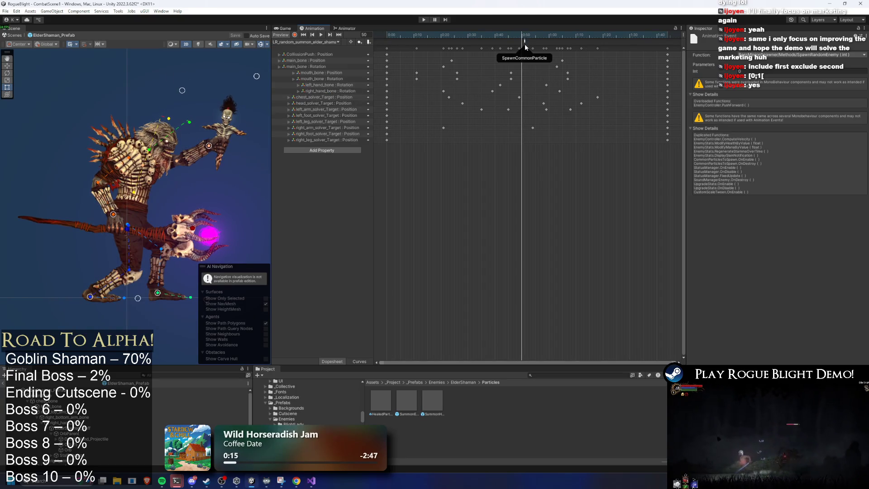
left_click(523, 43)
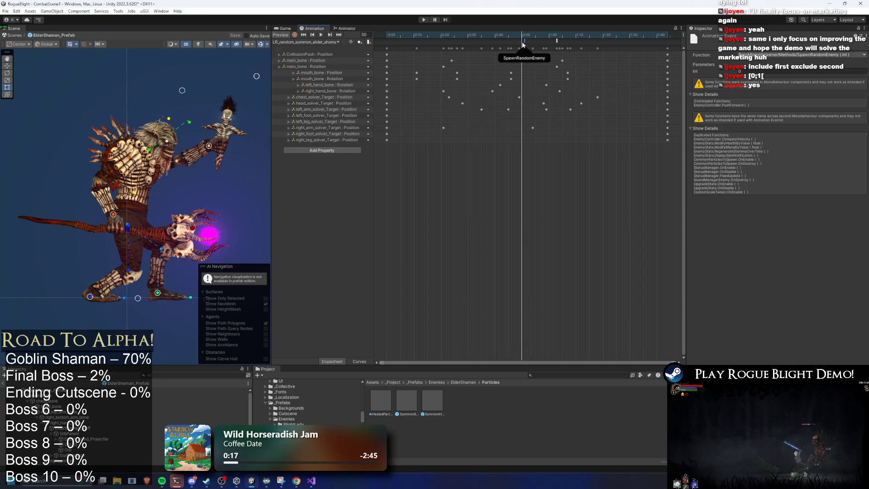
left_click_drag(522, 42, 556, 42)
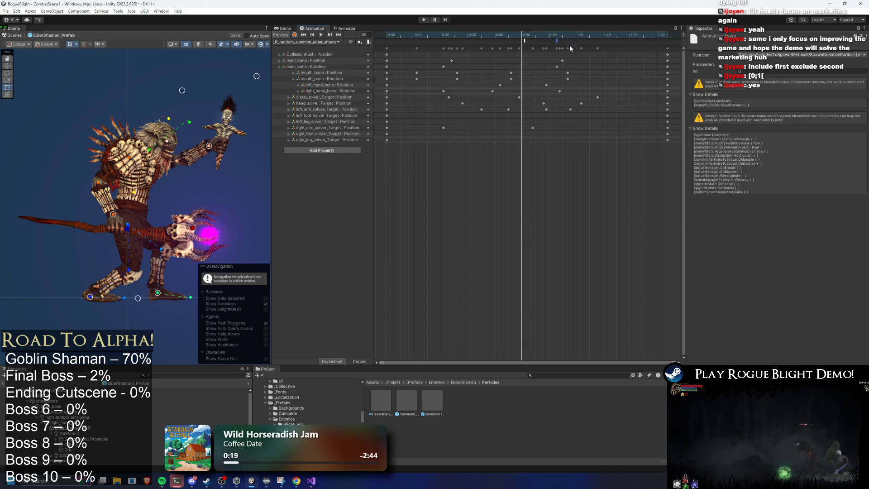
left_click(524, 41)
left_click(311, 42)
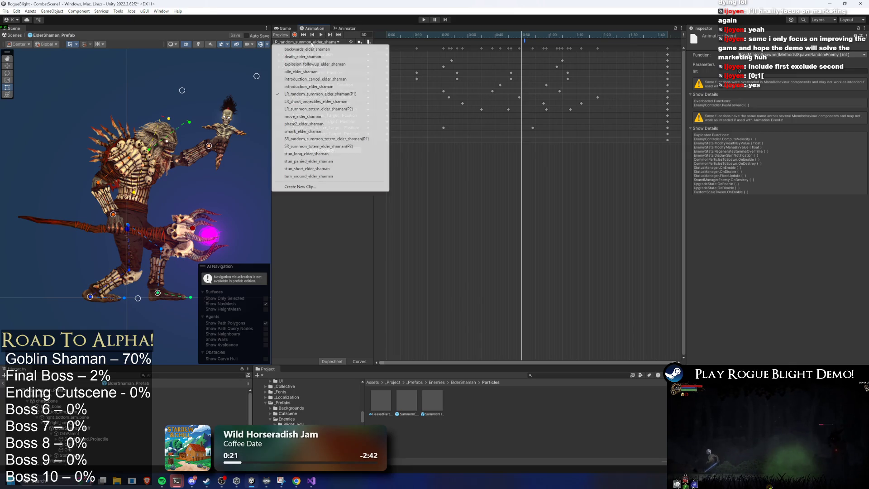
Step: Show the Elder Shaman's animator graph and enter Play mode, ignoring the prefab-mode warning
left_click(345, 28)
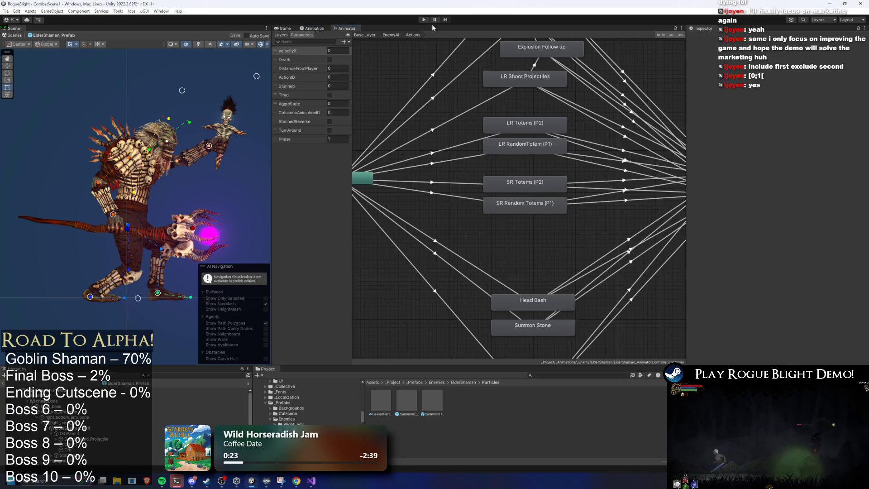
left_click(422, 21)
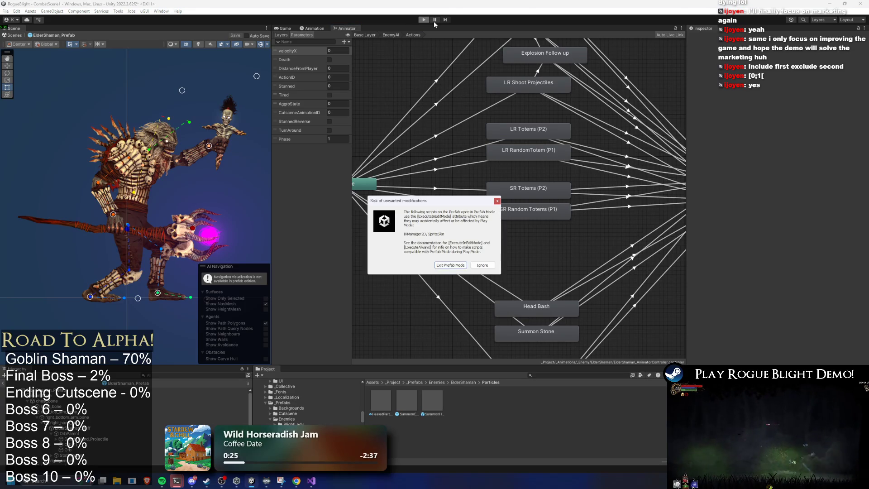
key("Return")
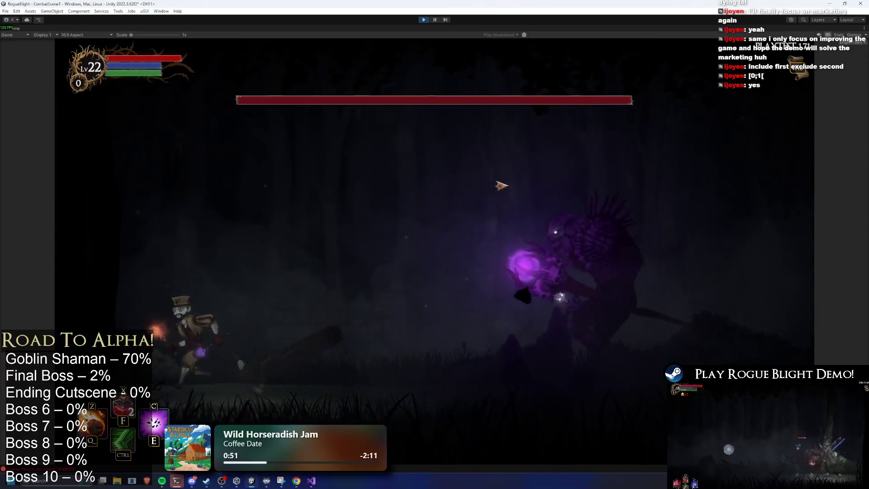
Step: Pause with Ctrl+Shift+P, open the live Animator, and go up from Movement to EnemyAI
key("ctrl+shift+p")
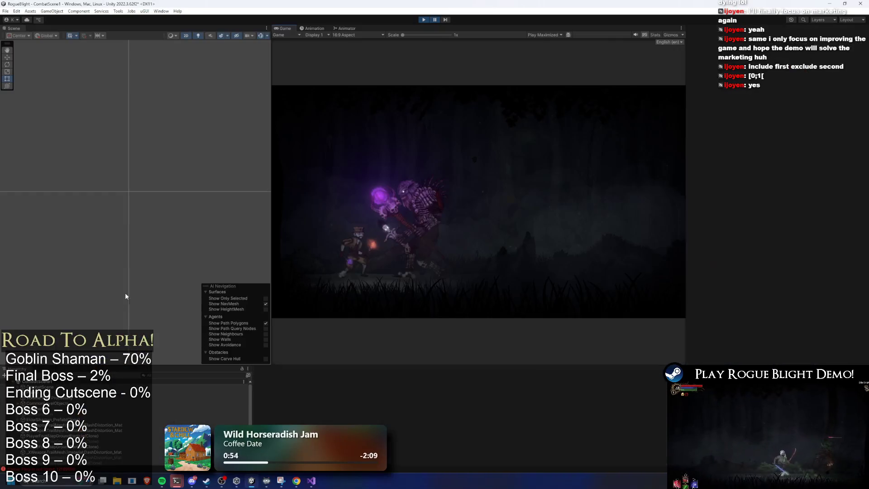
scroll(59, 409, "down", 1)
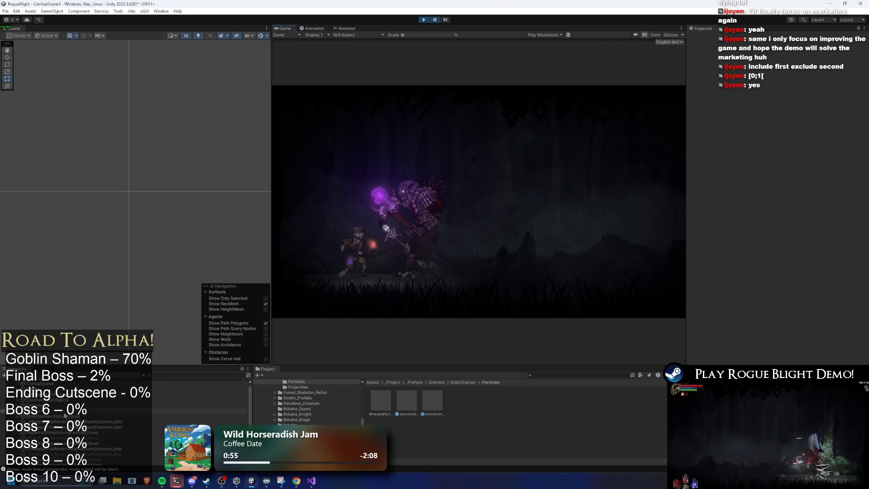
left_click(338, 28)
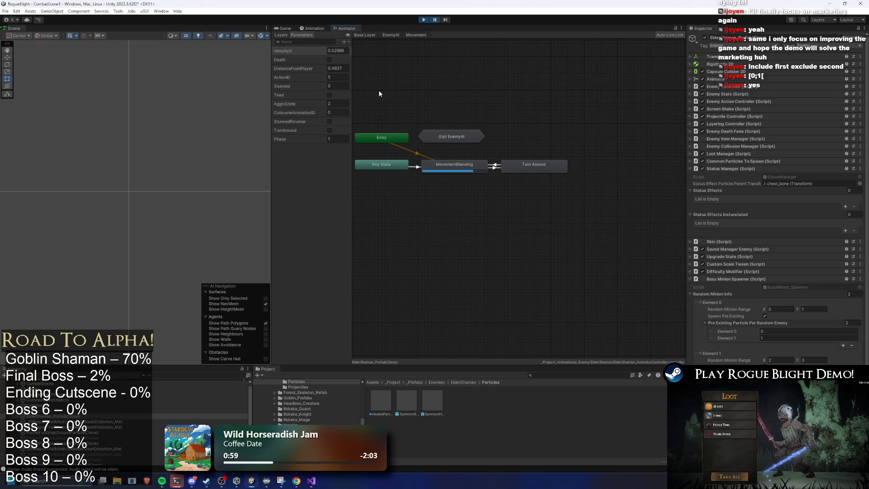
left_click_drag(444, 98, 525, 93)
left_click(529, 86)
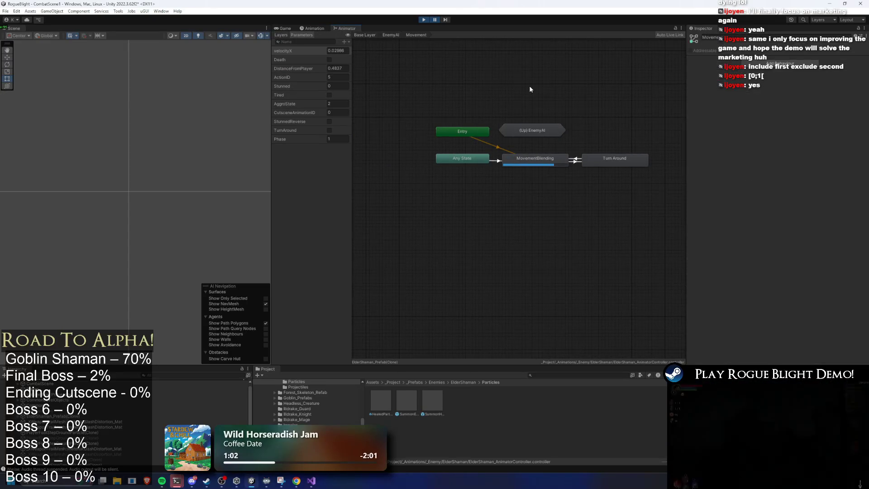
double_click(532, 131)
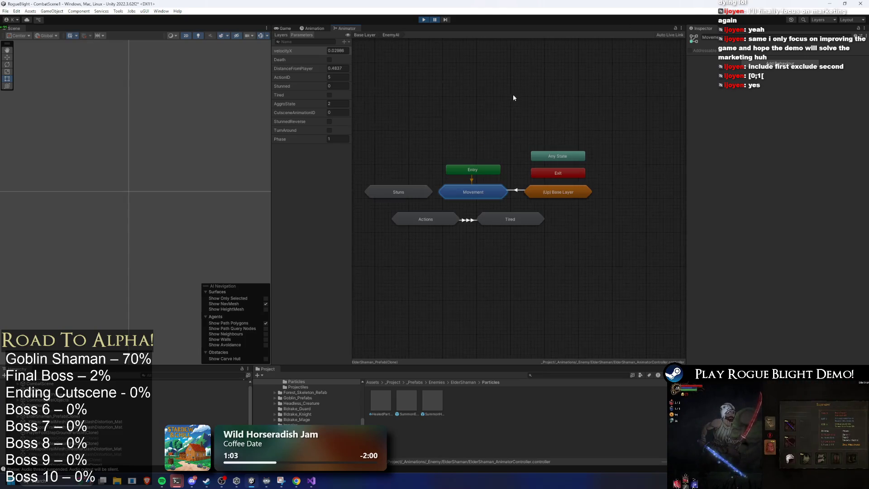
Step: In Actions, check the SR/LR Totems (P2) and random totem (P1) transition conditions, then stop play
double_click(417, 221)
left_click(450, 189)
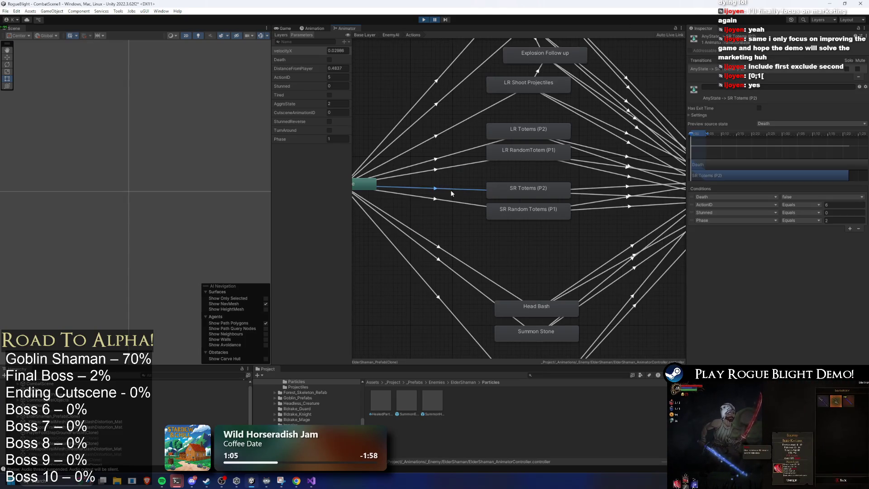
left_click(450, 158)
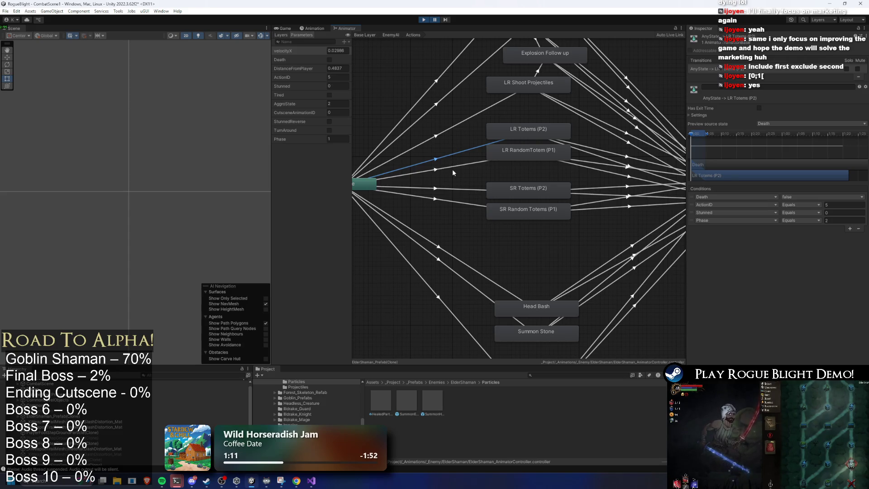
left_click(452, 168)
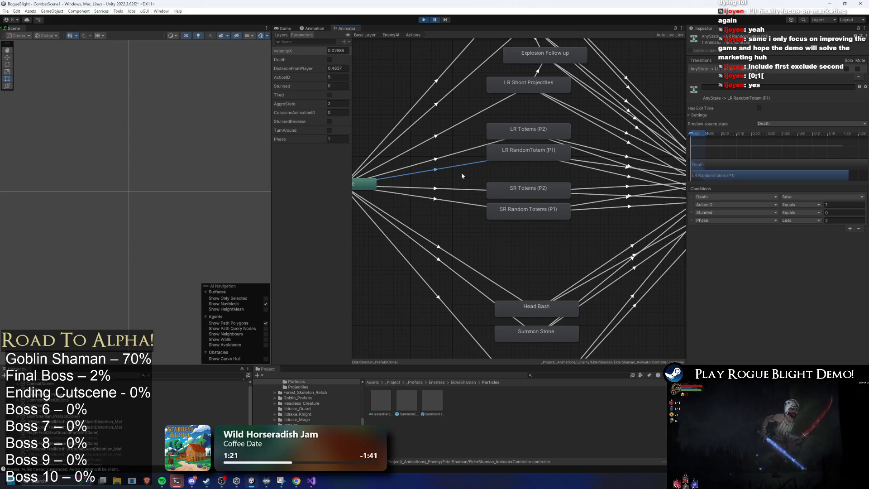
left_click(462, 190)
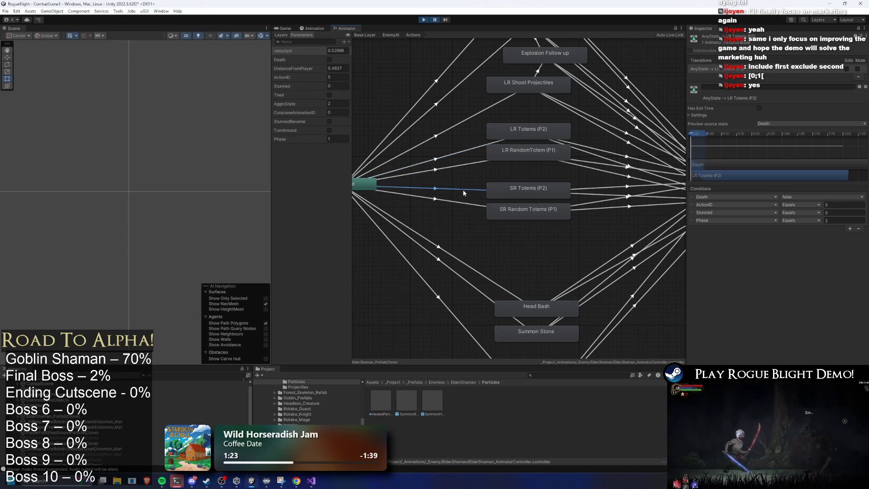
left_click(462, 202)
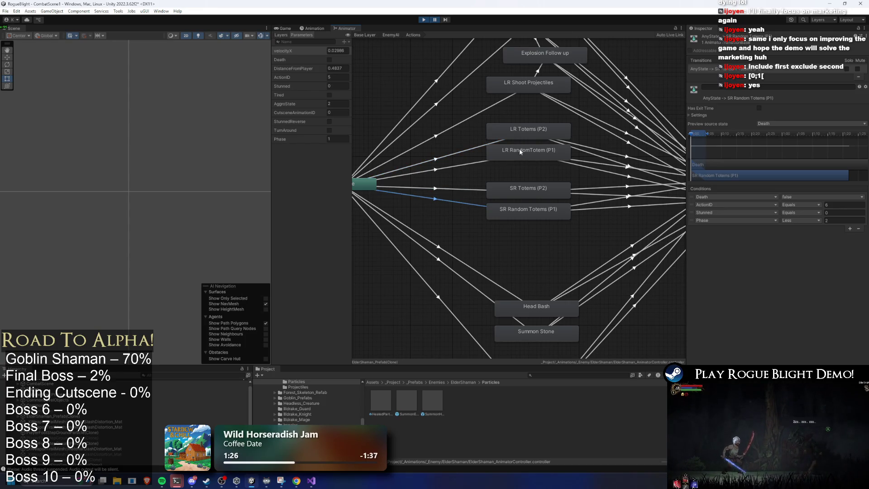
left_click(424, 20)
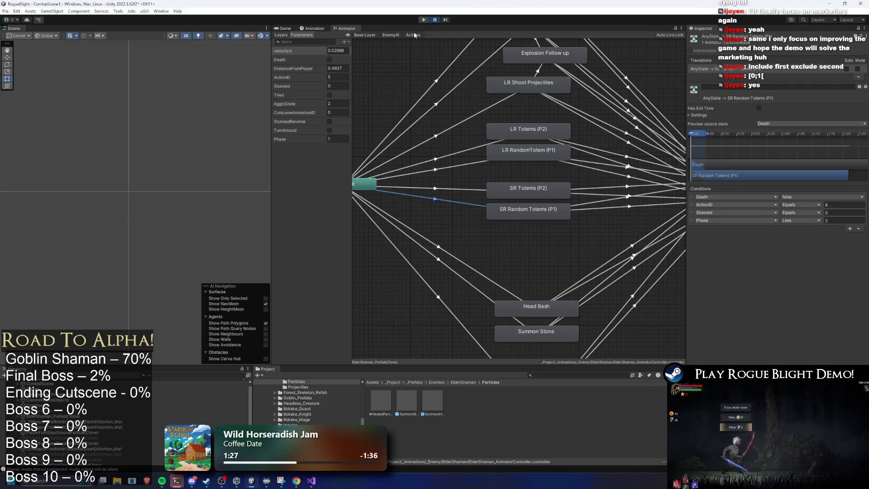
left_click(472, 164)
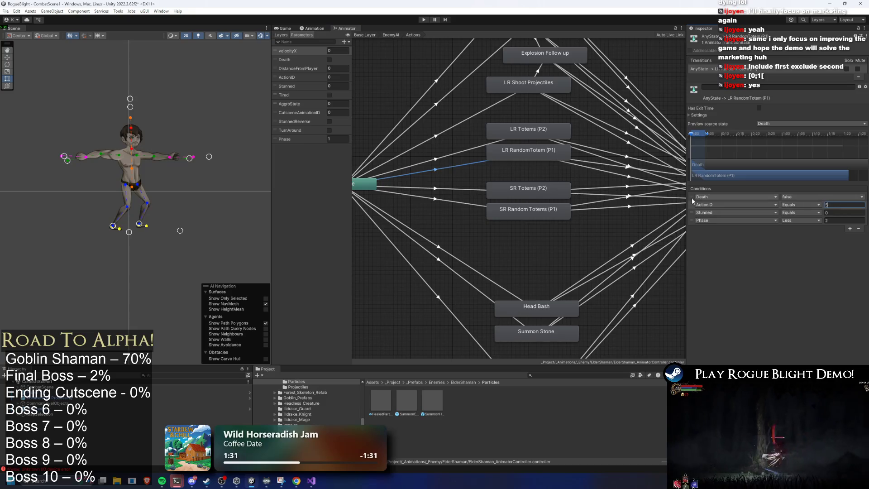
Step: Compare SR Random Totems (P1), SR Totems (P2) and LR RandomTotem (P1) conditions, then enter Play mode
left_click(465, 203)
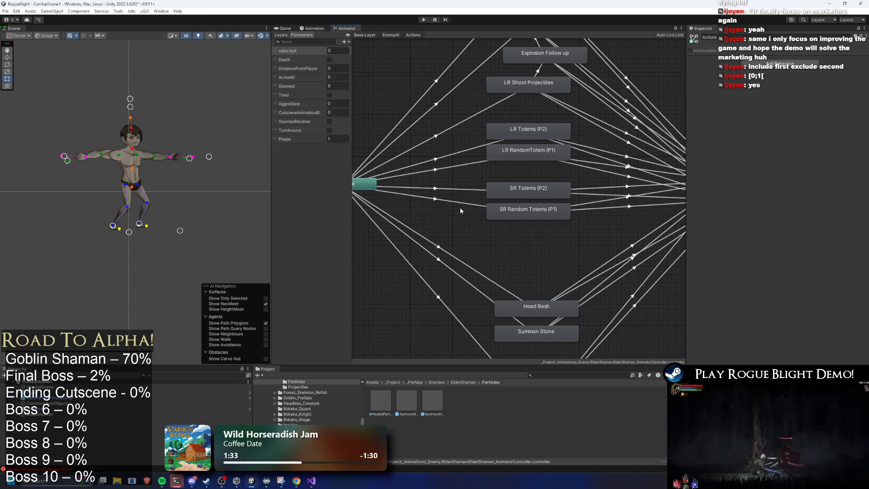
left_click(465, 189)
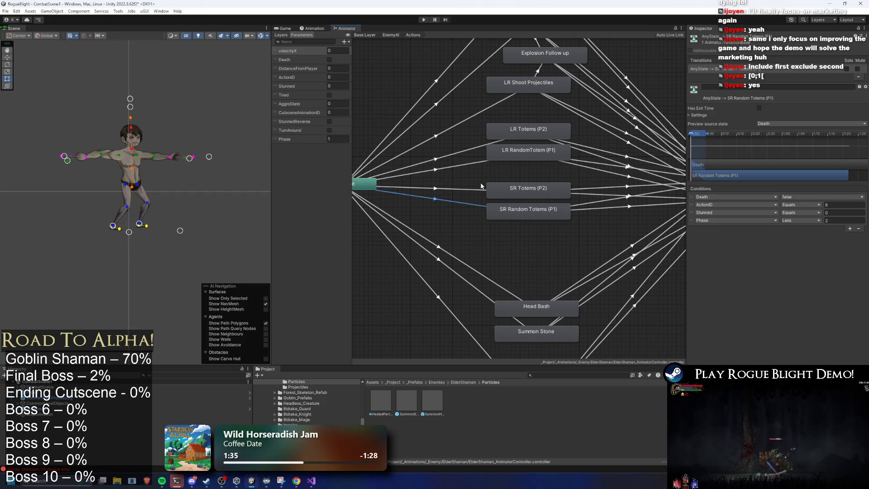
left_click(471, 161)
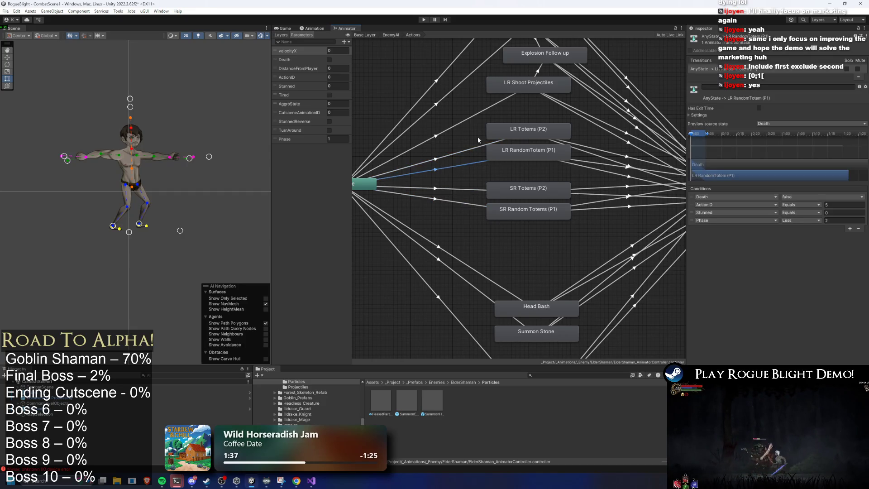
left_click(424, 19)
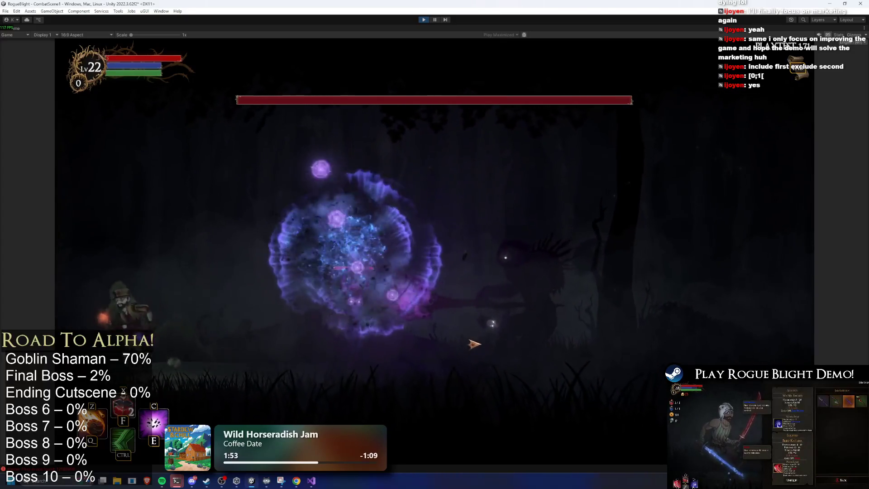
Step: Run and dash across the arena to dodge the Elder Shaman's purple blasts while attacking its summoned caster
key("ctrl")
key("d")
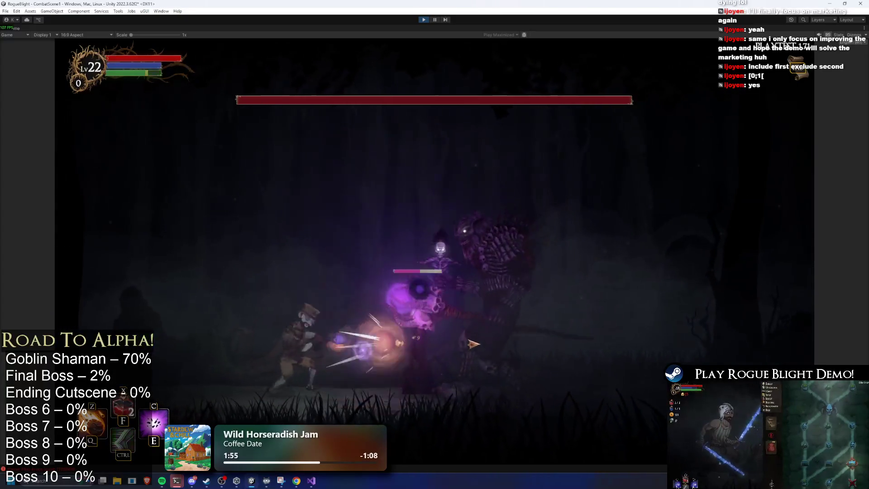
key("ctrl")
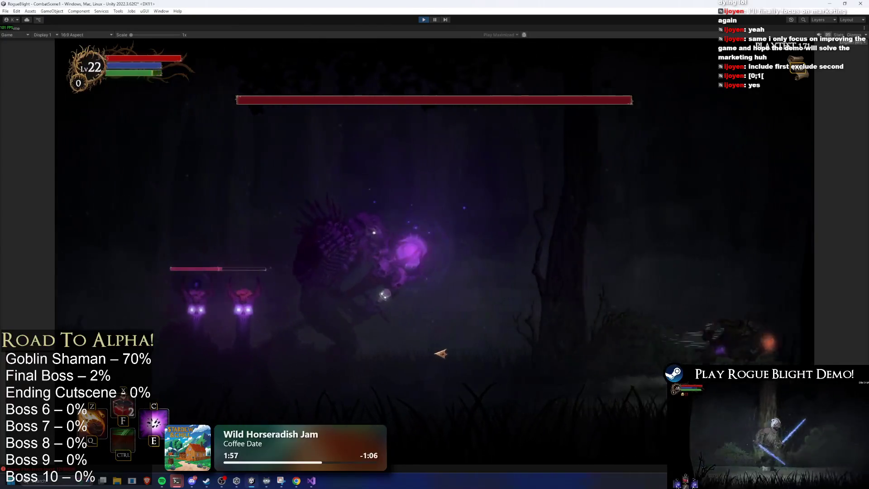
key("a")
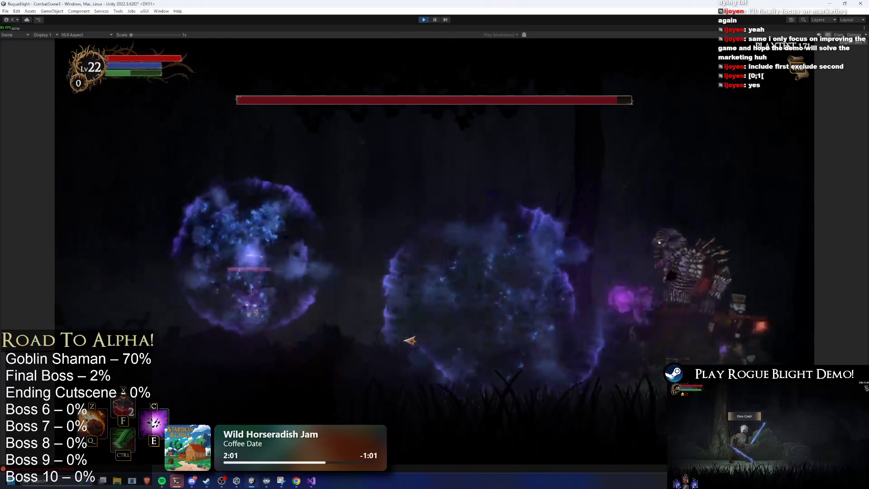
left_click(197, 328)
key("a")
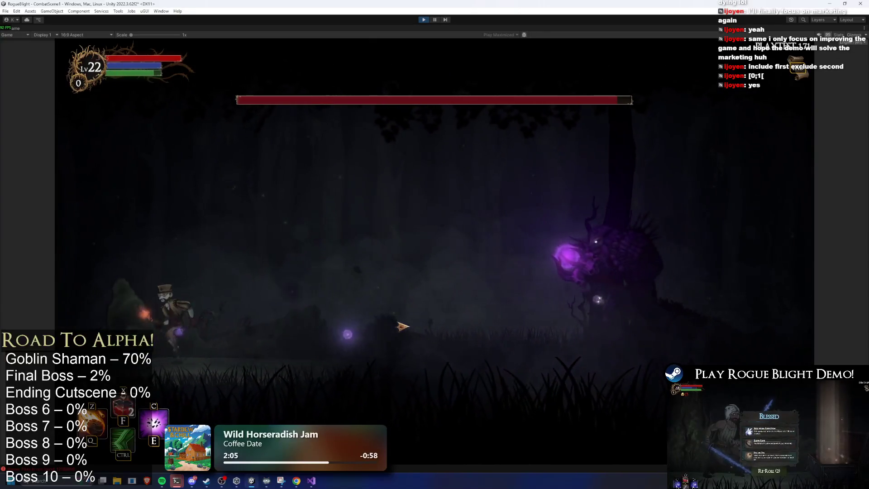
key("a")
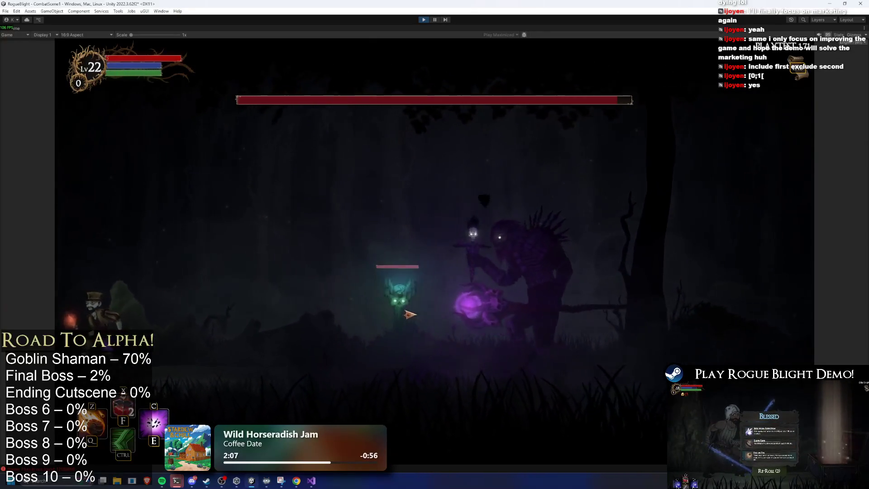
key("d")
key("ctrl")
key("d")
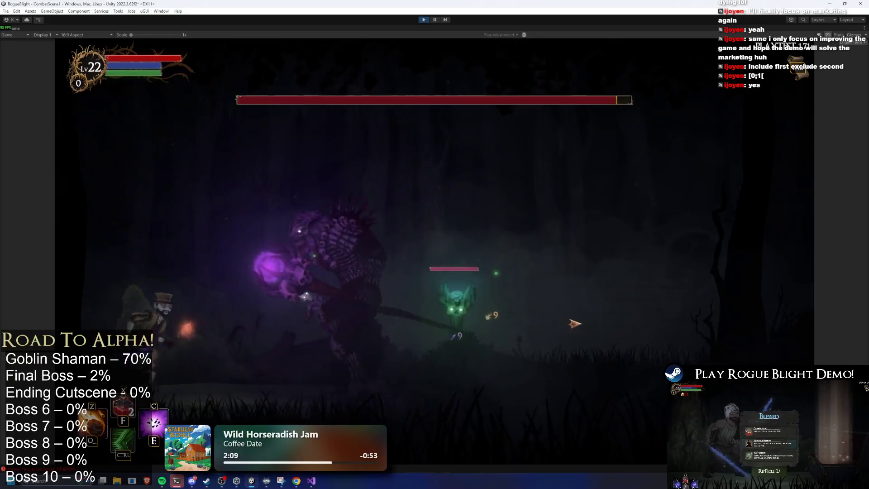
key("ctrl")
key("d")
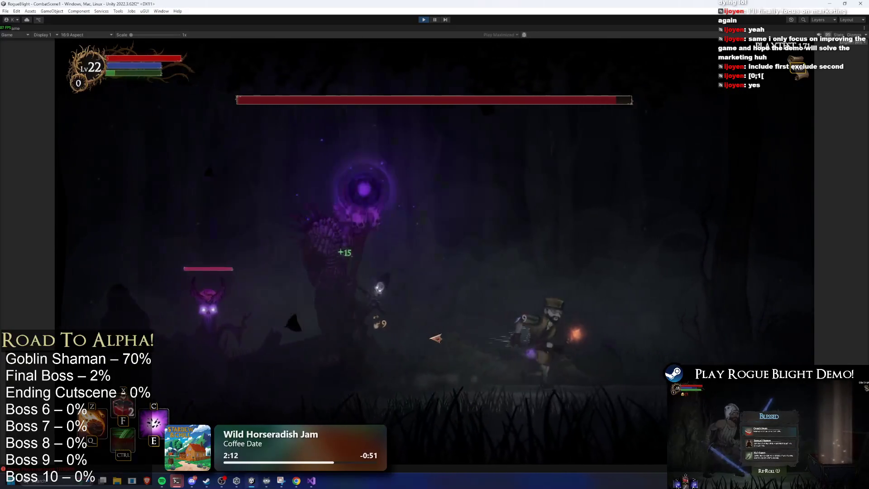
key("d")
key("ctrl")
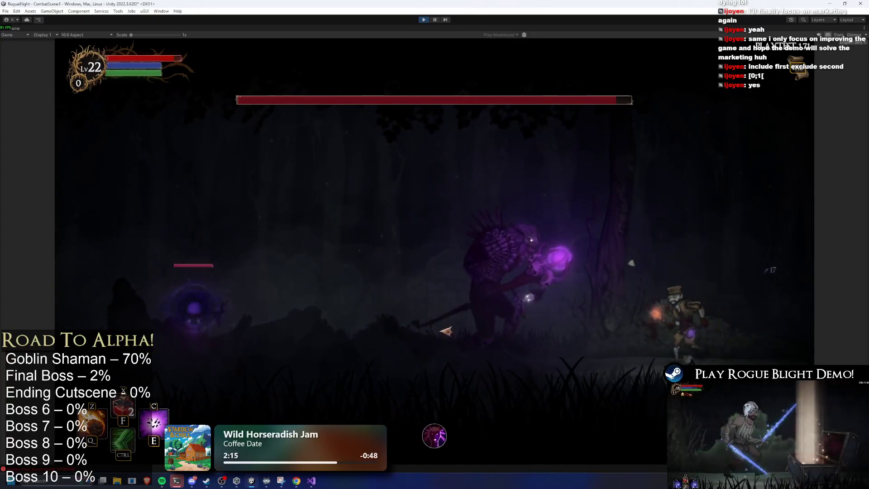
key("a")
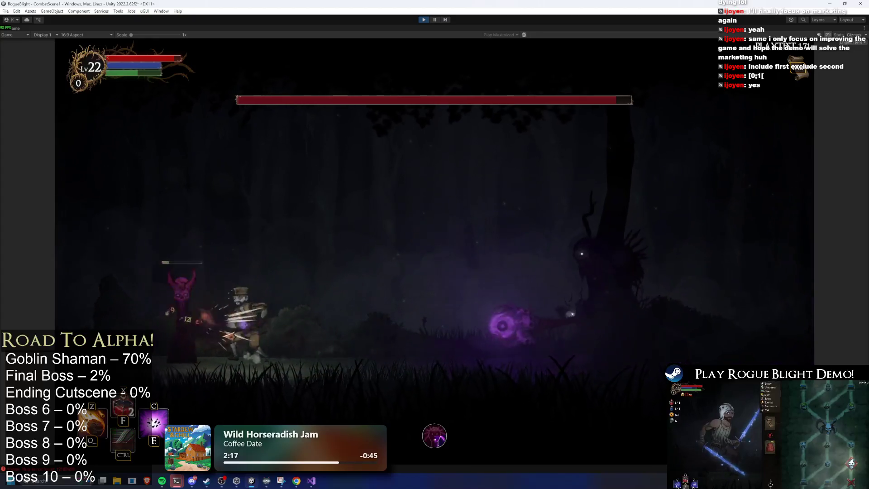
key("a")
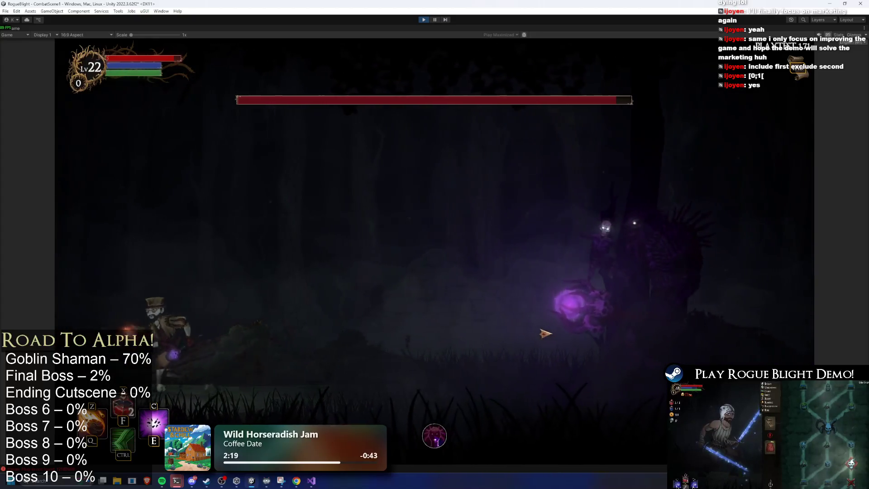
left_click(549, 333)
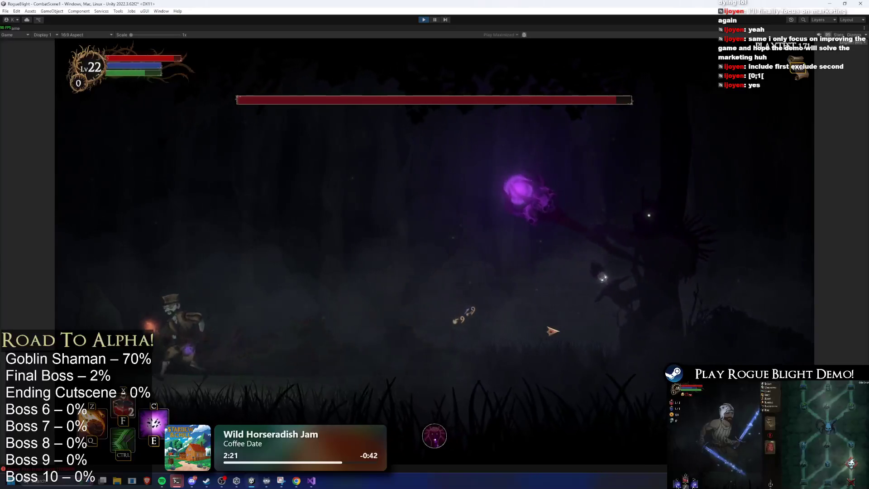
Step: Weave left and right around the boss's orbs and shockwaves, shooting at it and its summoned minions
key("a")
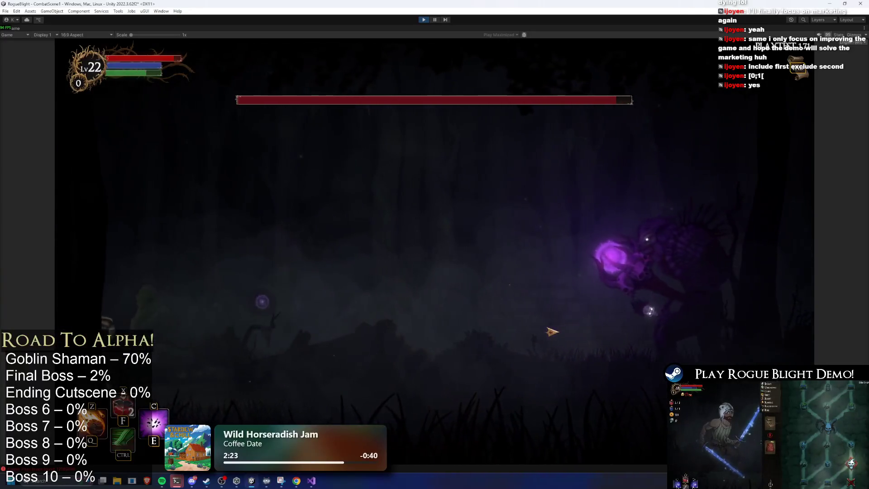
key("d")
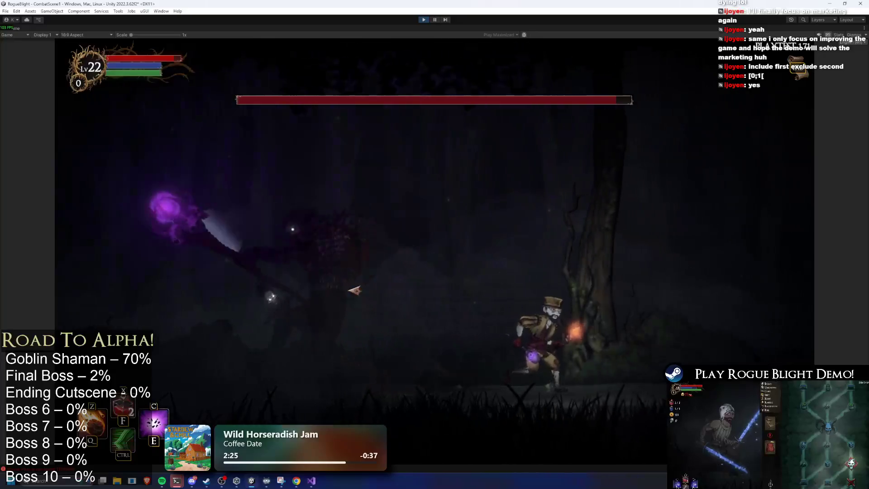
key("d")
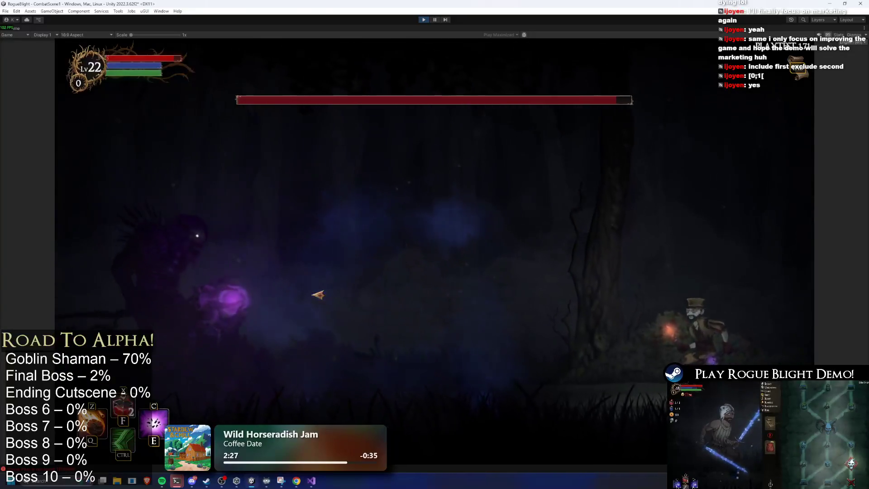
key("a")
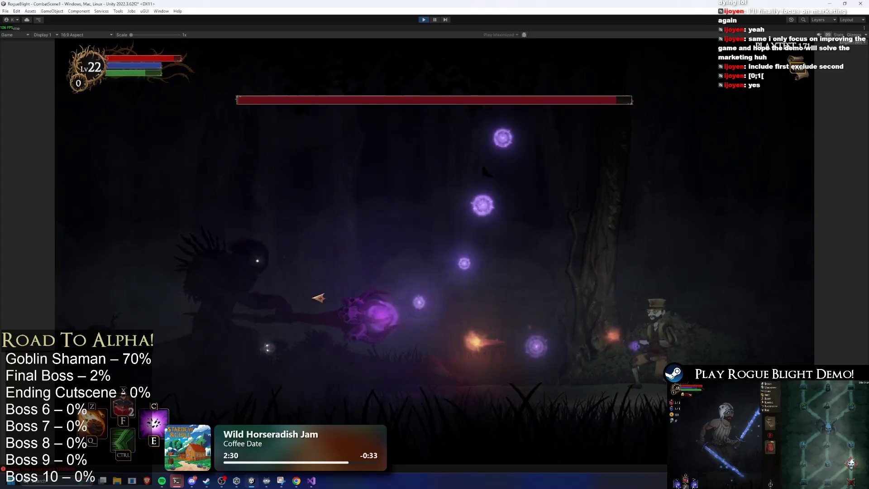
key("a")
key("d")
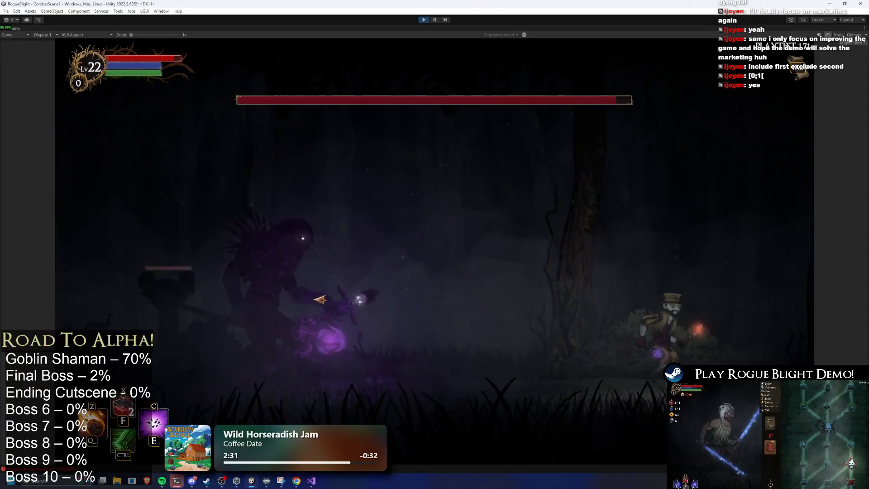
key("d")
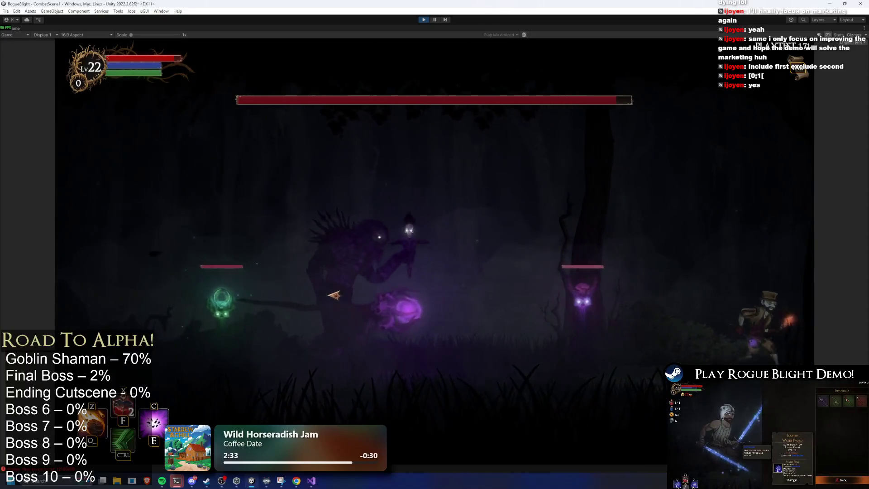
left_click(335, 295)
key("a")
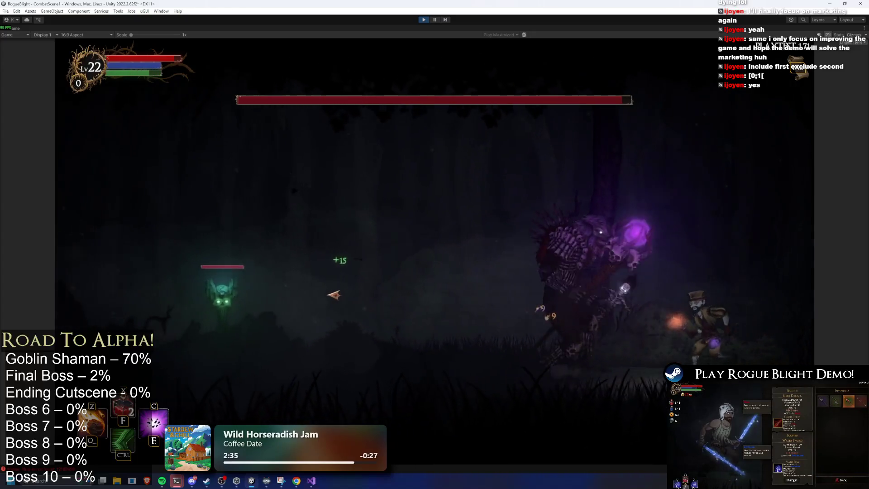
key("a")
left_click(398, 338)
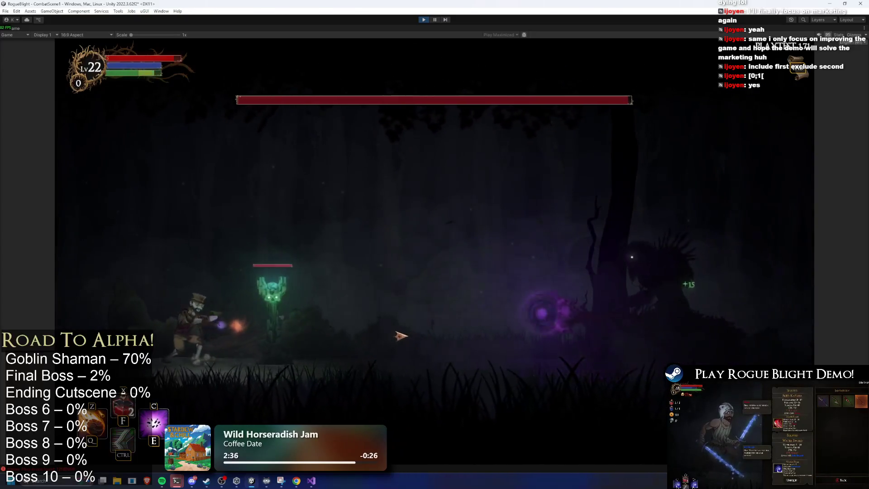
key("a")
left_click(407, 336)
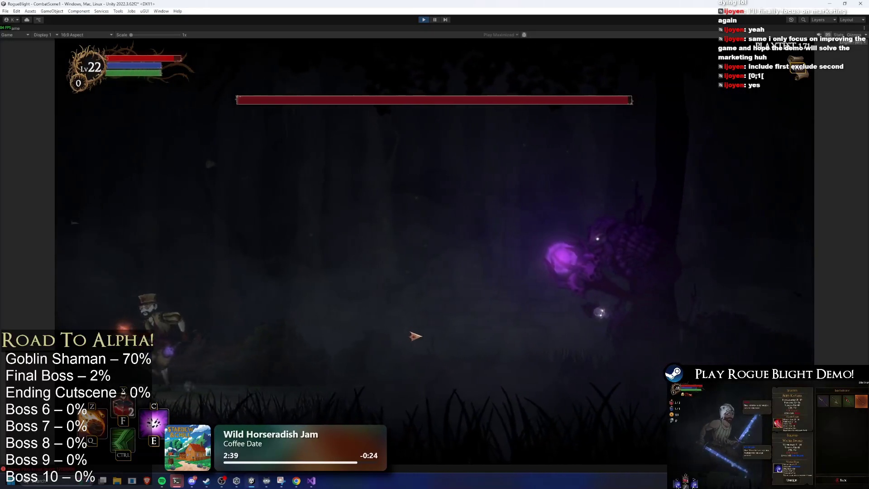
left_click(415, 336)
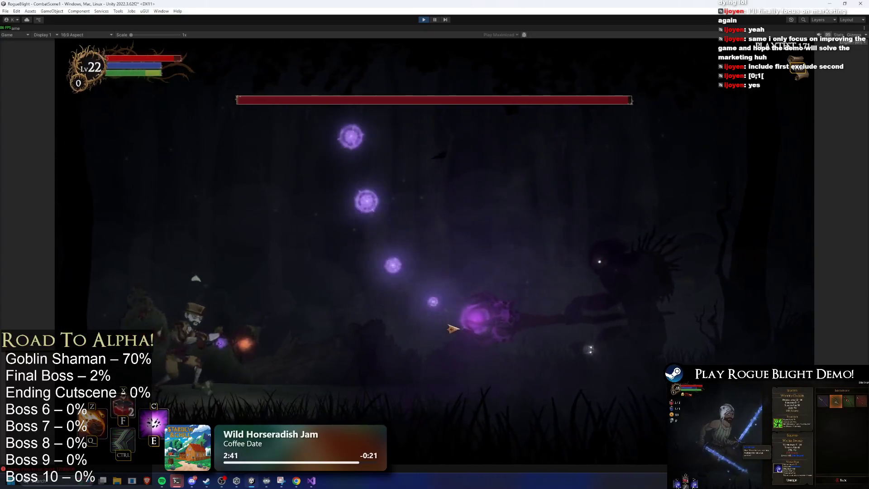
key("d")
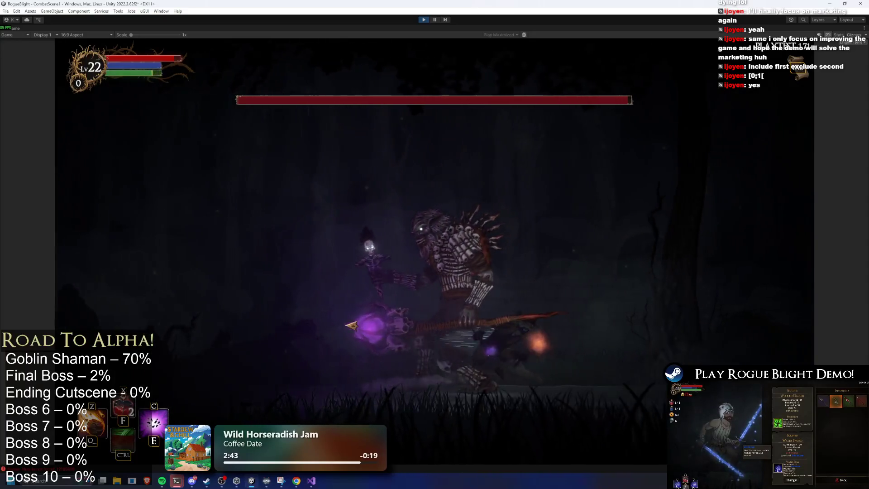
key("d")
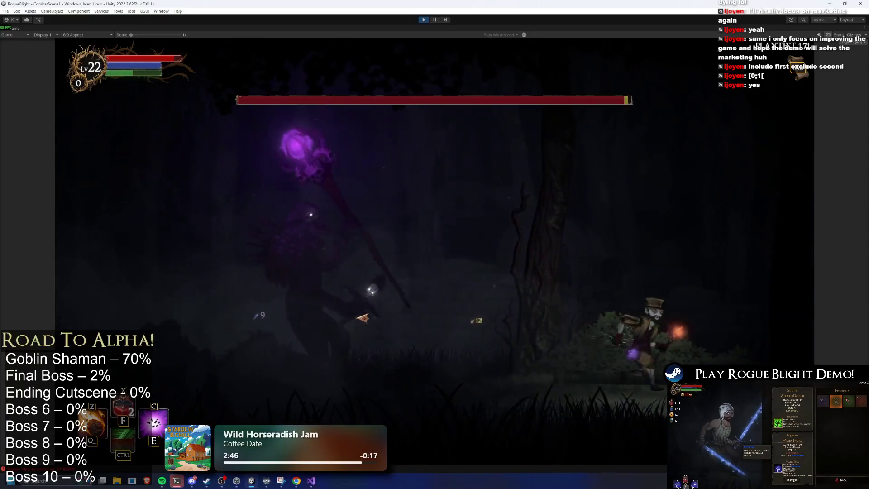
key("a")
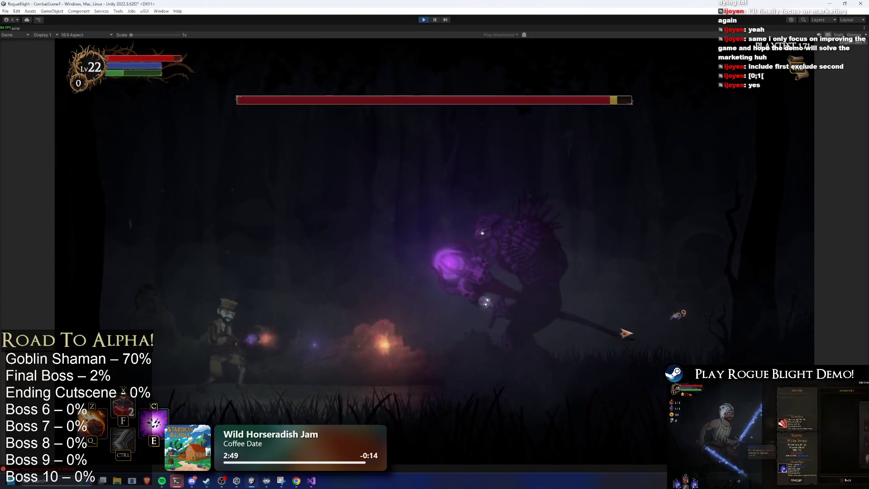
key("a")
key("d")
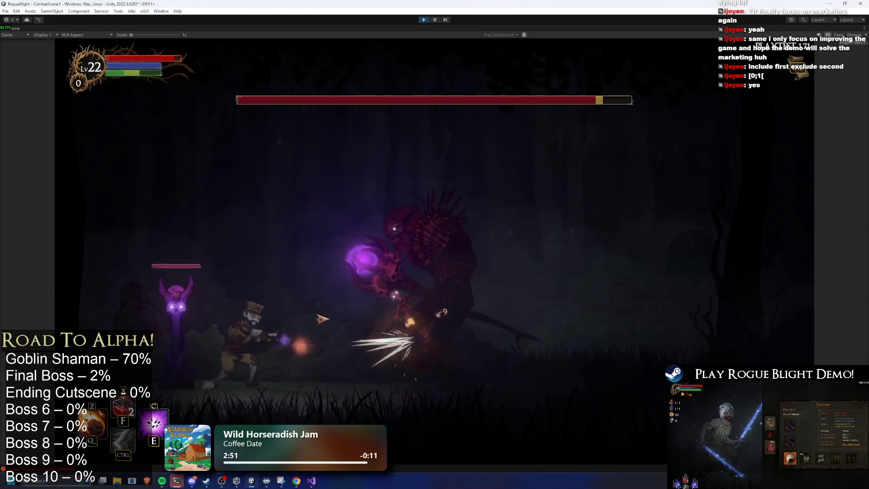
key("d")
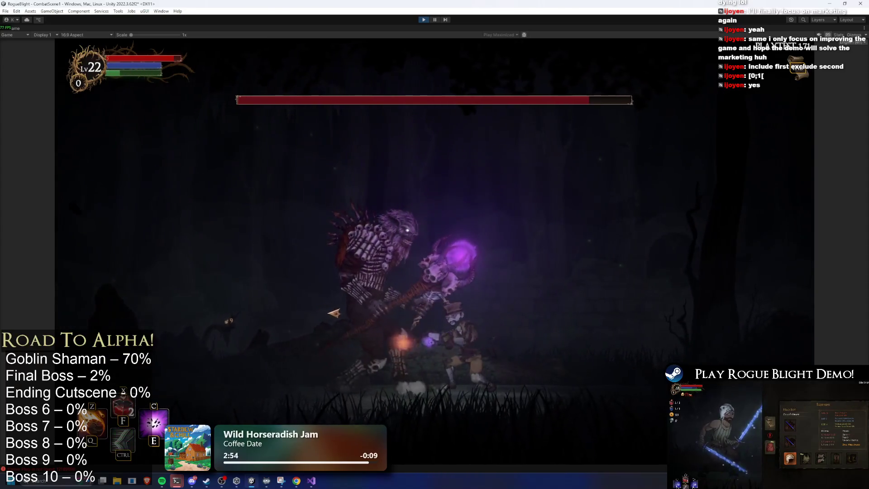
key("d")
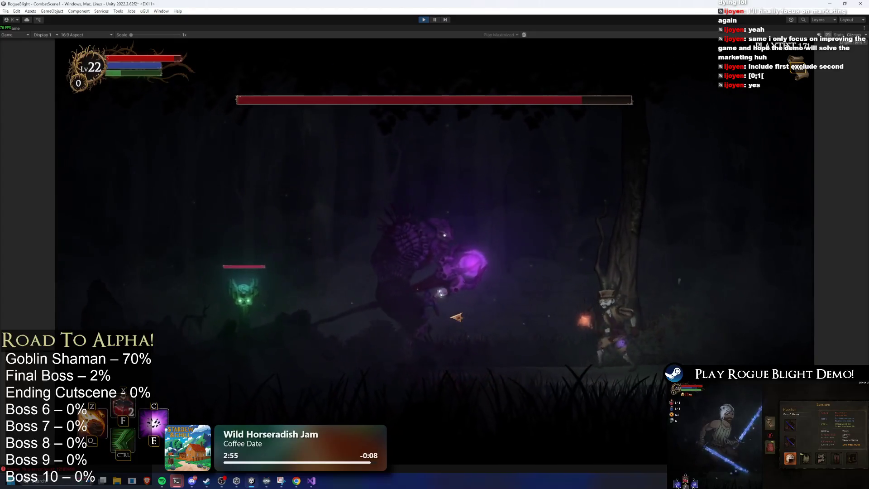
key("a")
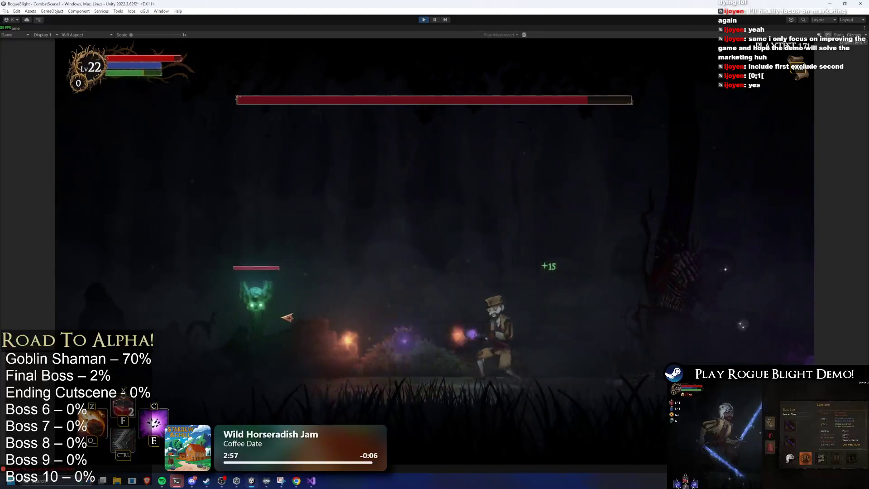
key("a")
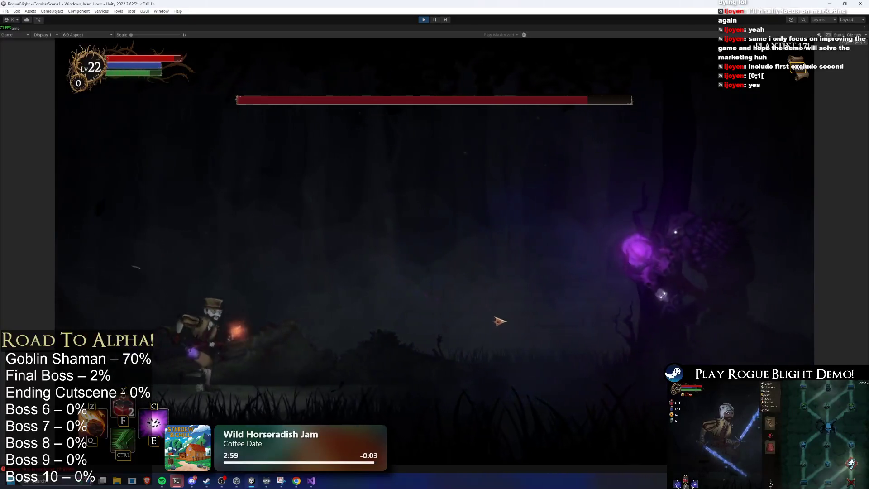
key("d")
key("a")
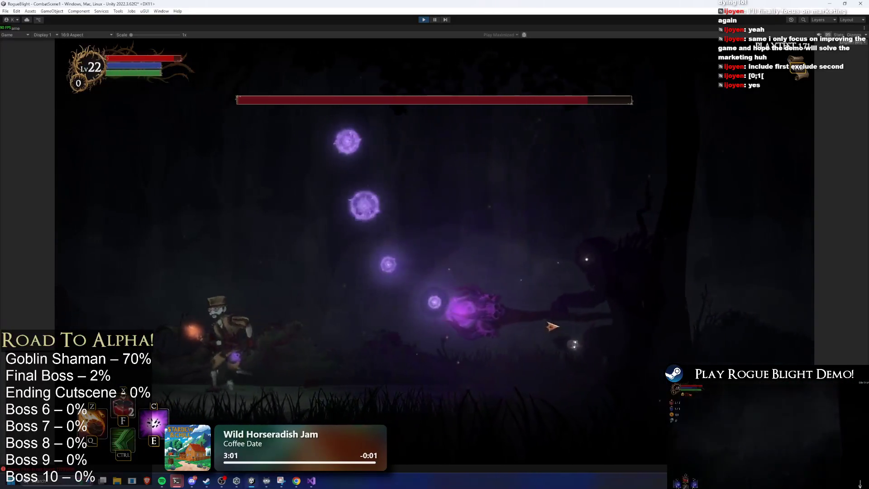
key("d")
Step: Press the attack on the boss with shots, dash slashes and the E, Q, C and Z abilities
left_click(553, 326)
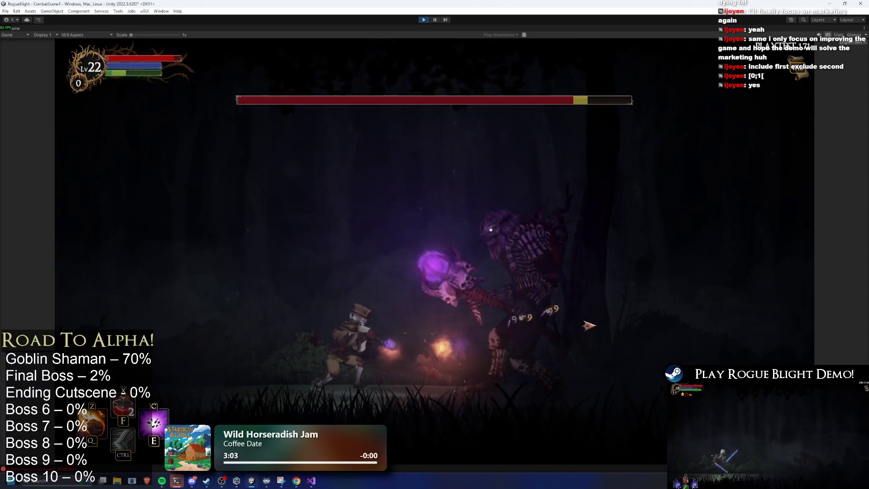
key("a")
left_click(588, 325)
key("e")
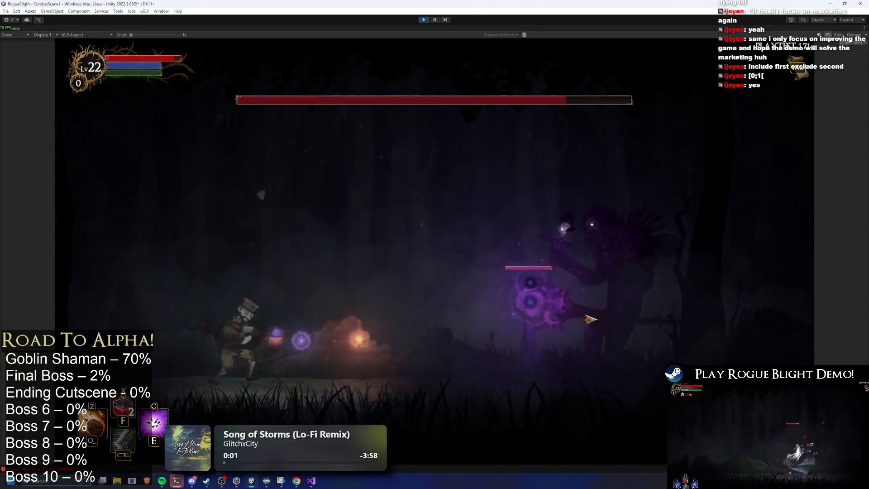
key("a")
key("d")
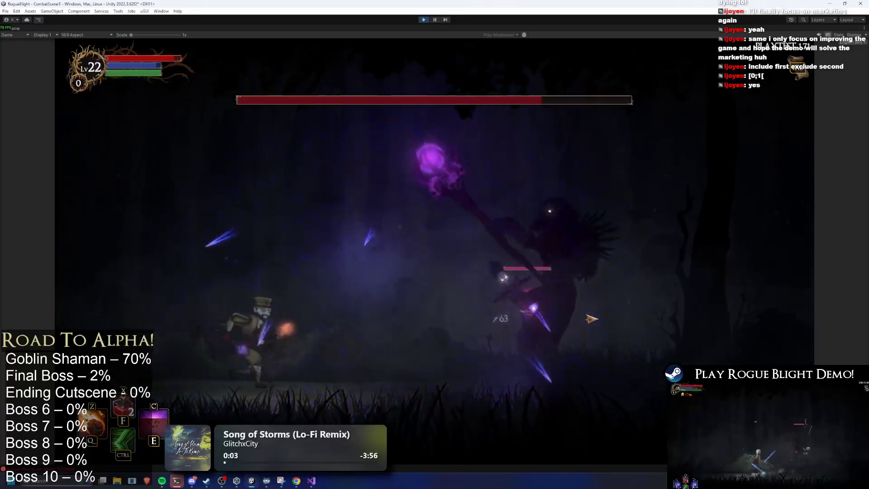
left_click(364, 324)
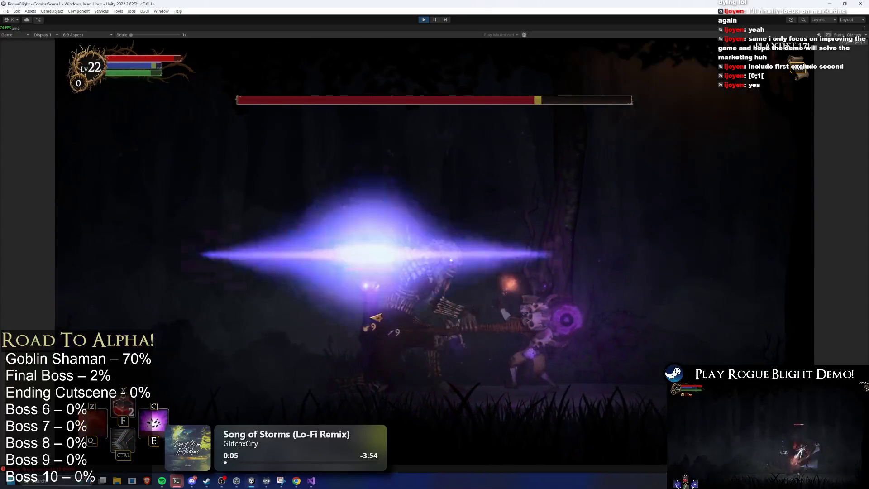
key("q")
key("a")
left_click(534, 324)
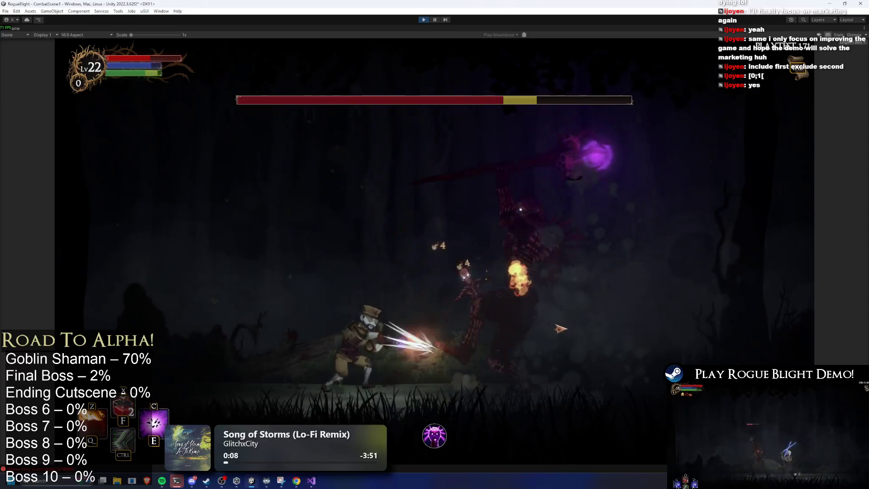
key("d")
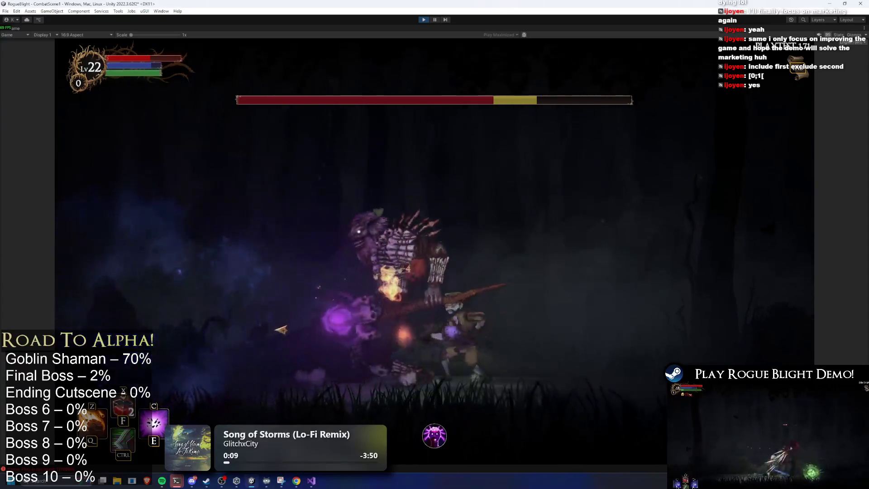
key("c")
key("d")
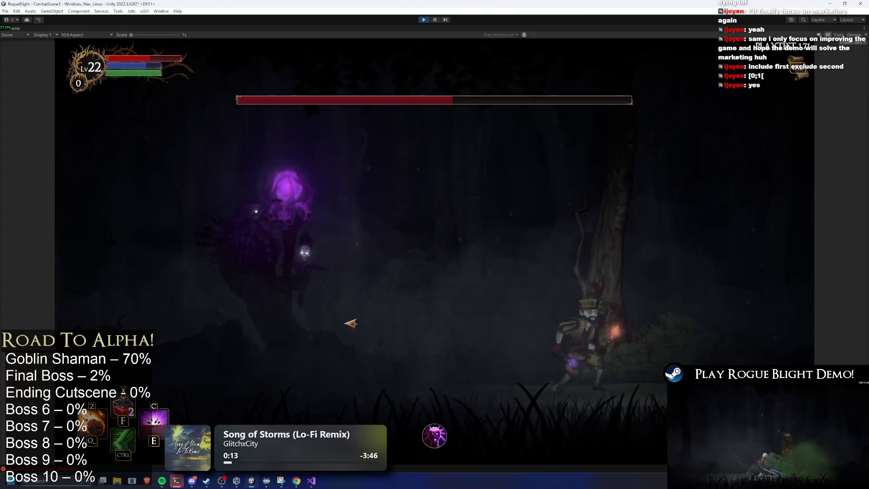
key("a")
key("ctrl")
left_click(380, 320)
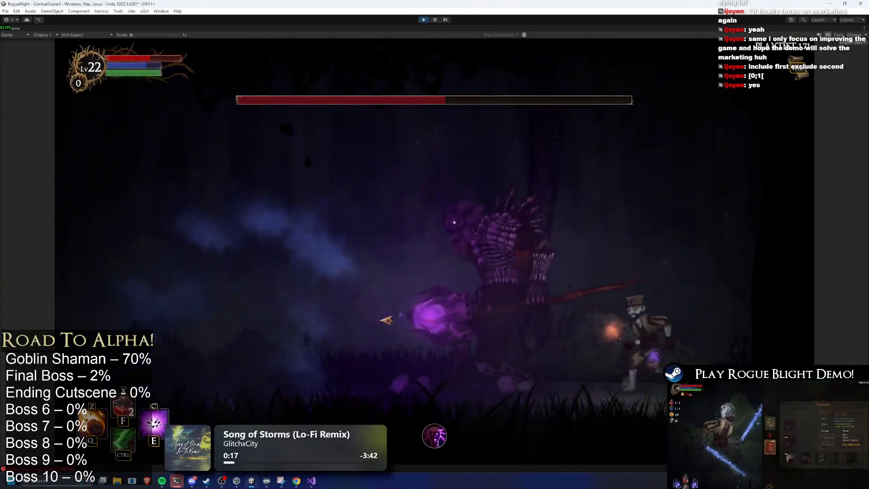
key("a")
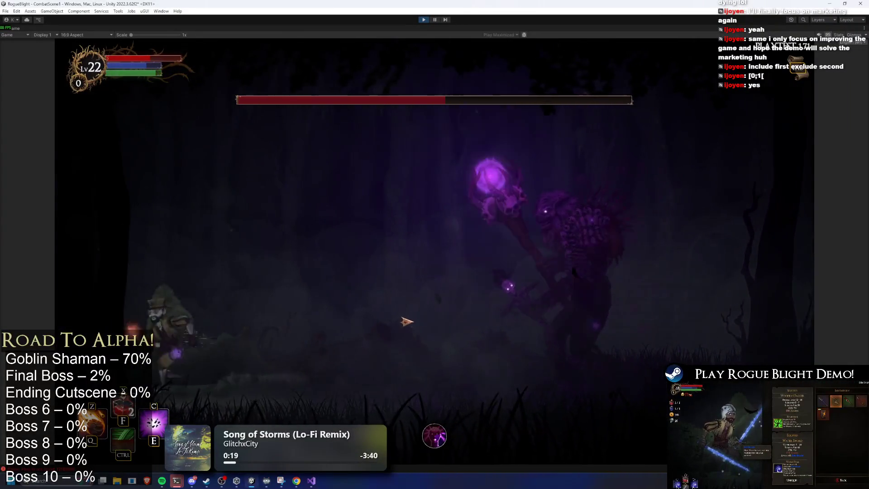
key("ctrl")
left_click(419, 318)
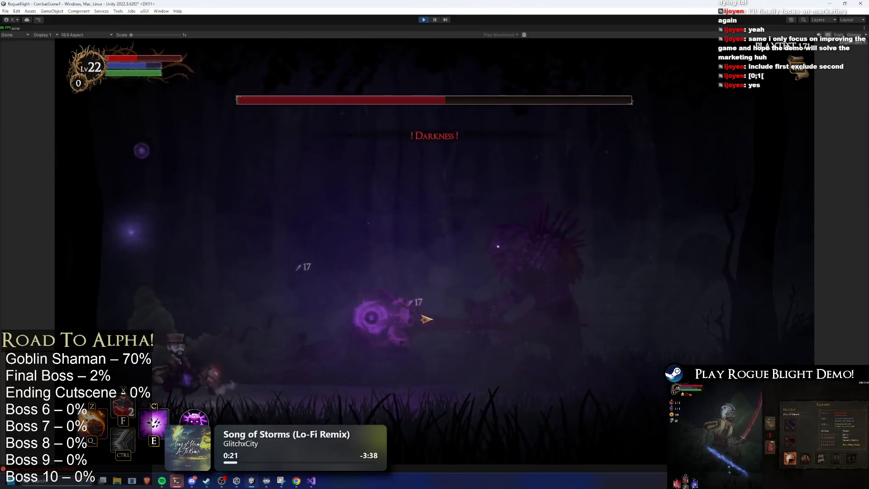
key("a")
left_click(421, 319)
key("d")
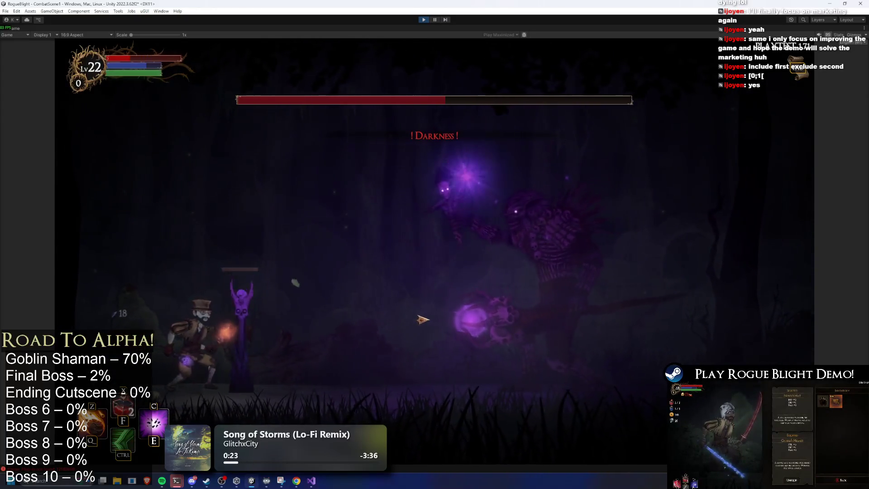
key("ctrl")
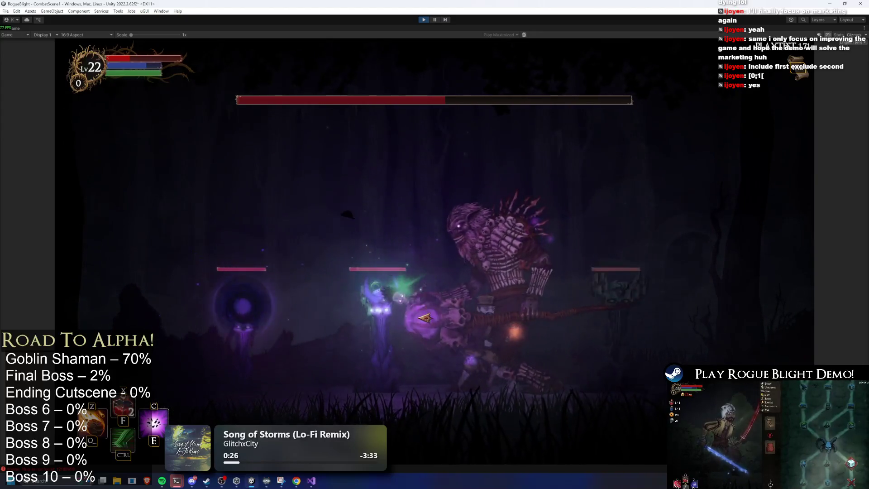
key("d")
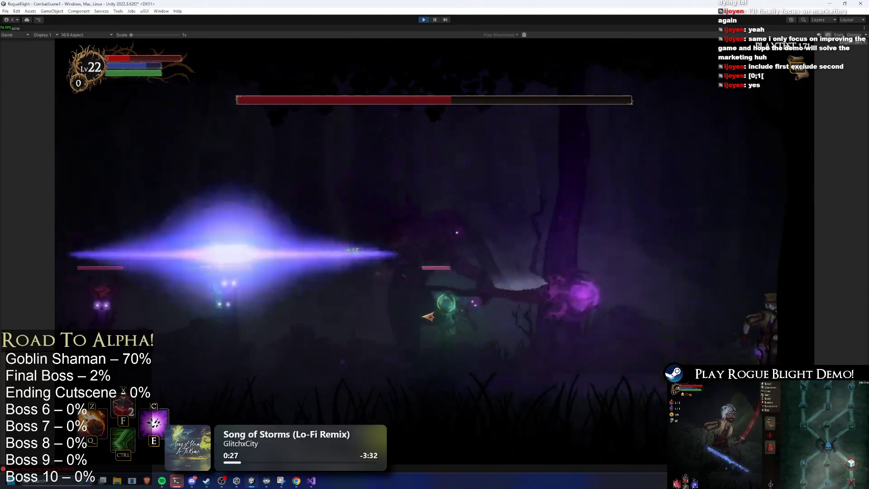
key("z")
Step: Keep fighting the boss and its minions, using a potion and meteors, until the PERISHED screen appears
key("d")
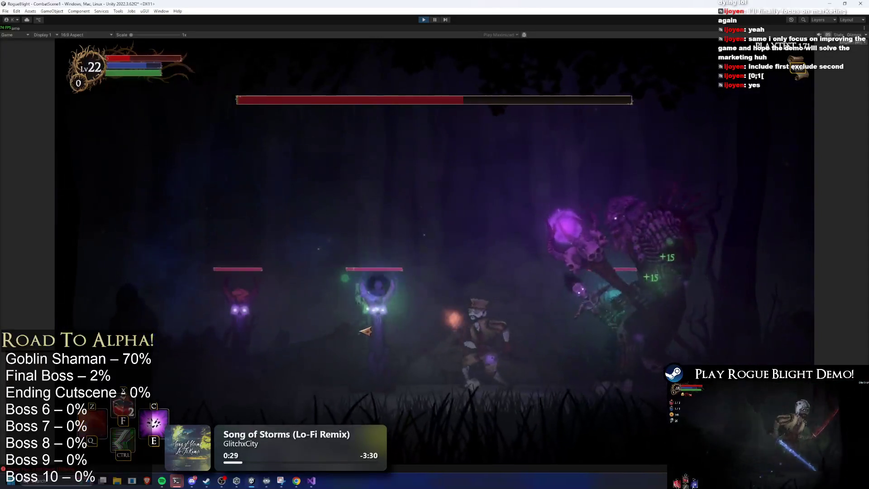
key("a")
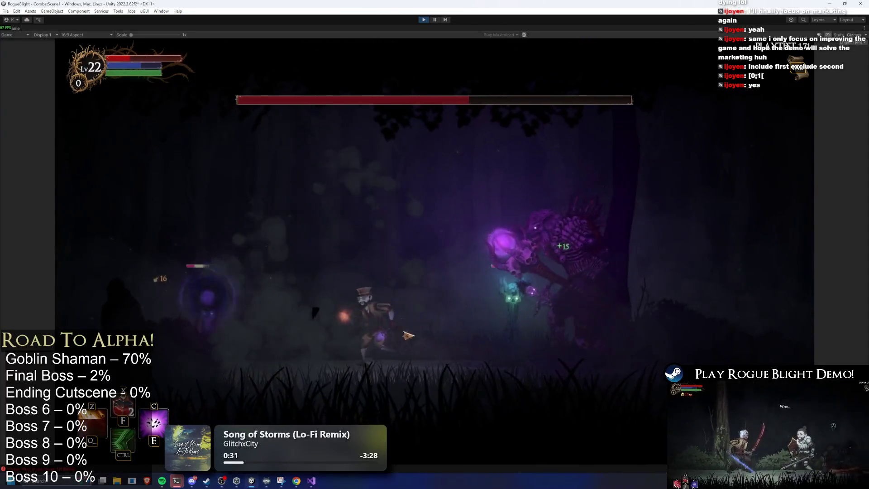
left_click(601, 335)
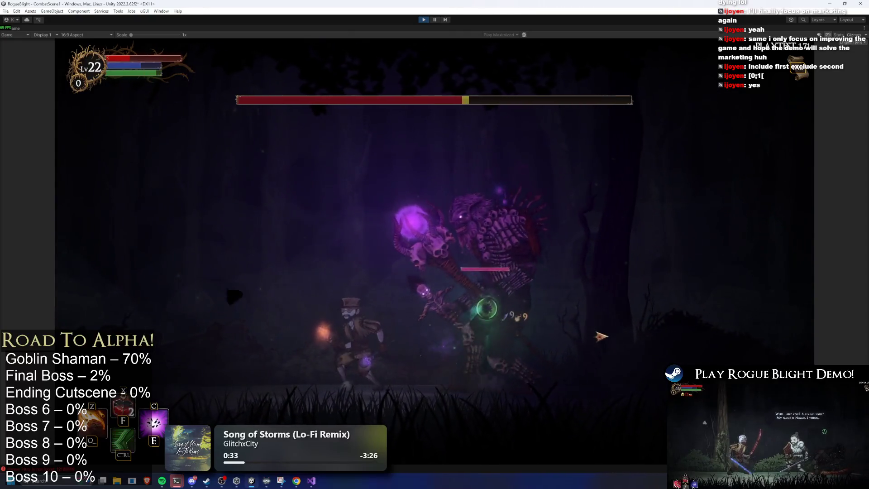
key("a")
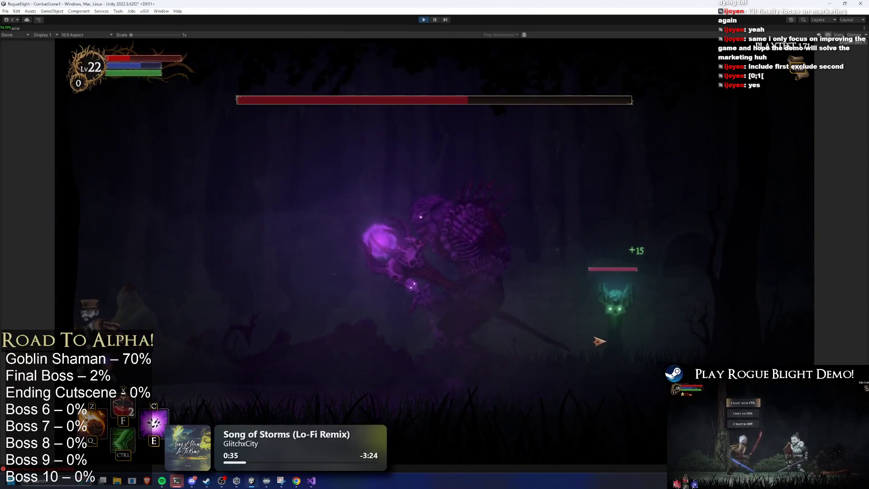
key("d")
left_click(631, 335)
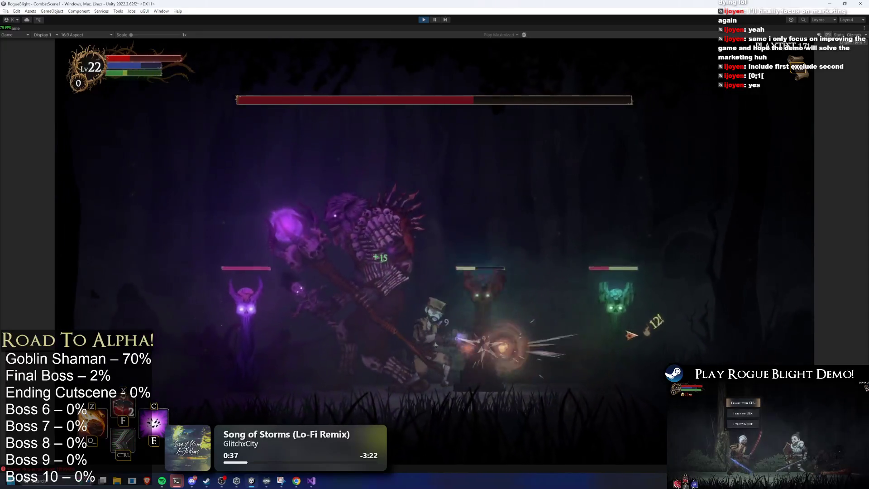
key("d")
left_click(418, 329)
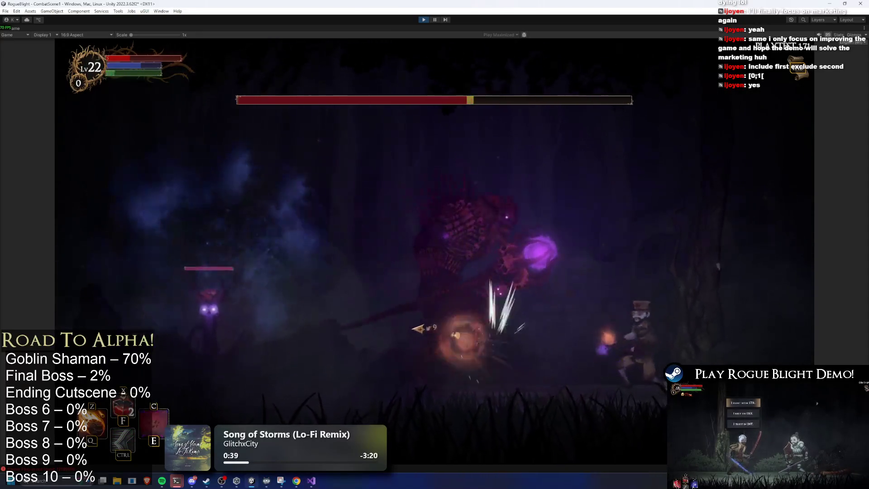
key("a")
left_click(236, 324)
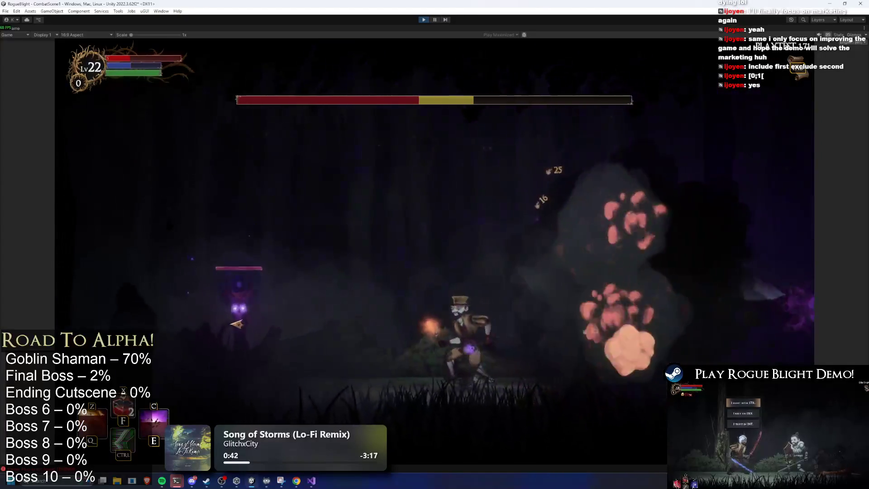
key("a")
left_click(244, 324)
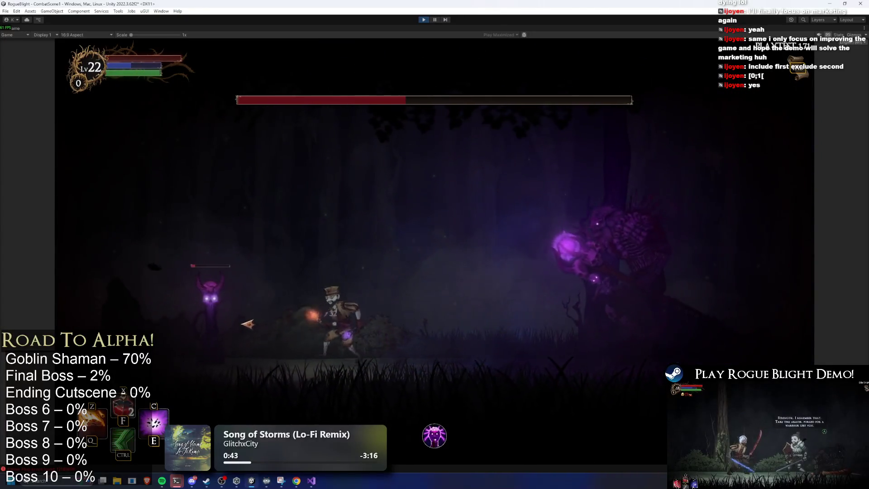
key("a")
key("f")
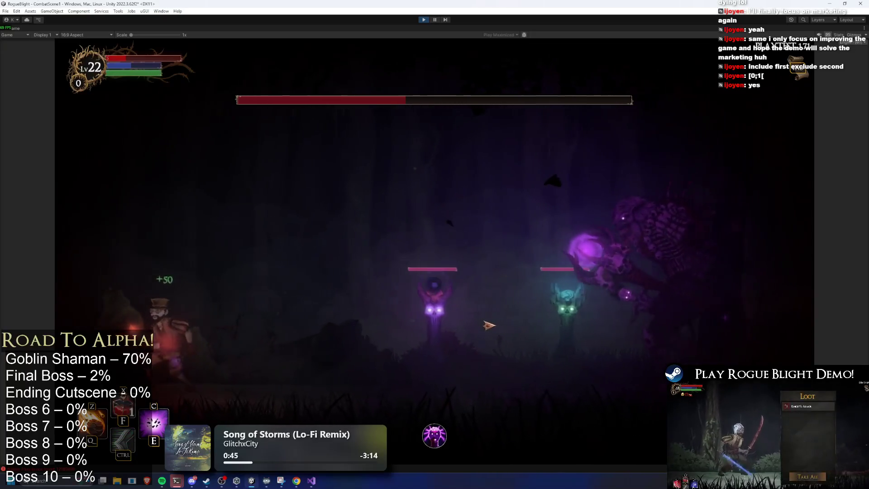
key("z")
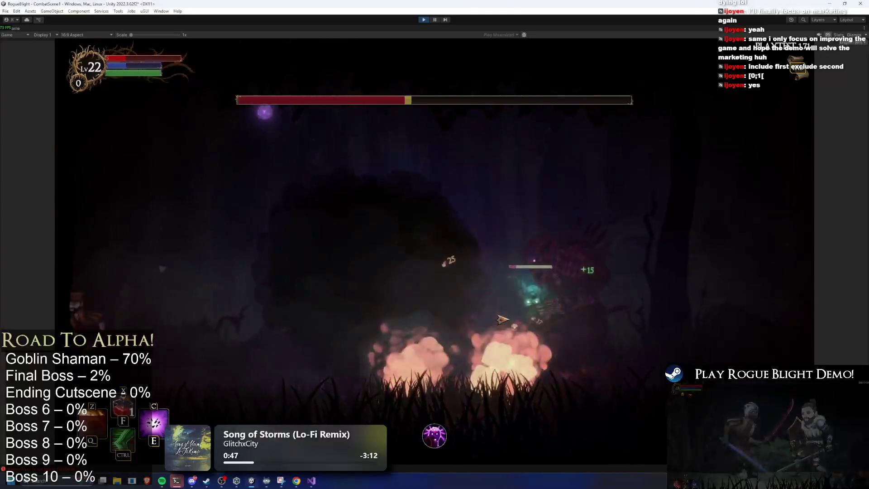
key("a")
key("c")
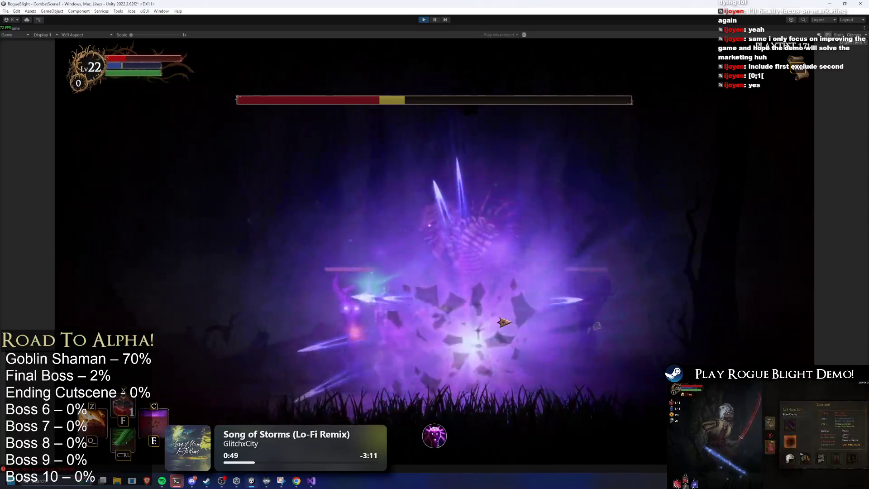
key("d")
key("ctrl")
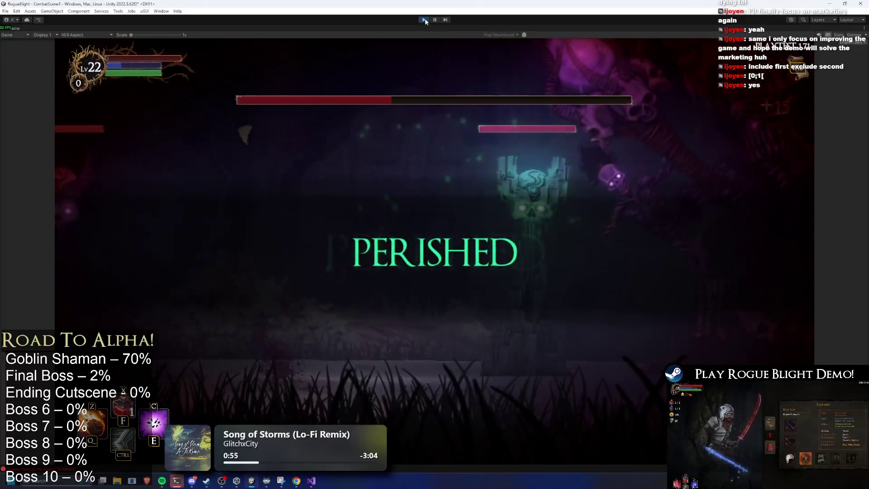
Step: Exit Play mode and select ElderShaman_Prefab in the ElderShaman folder to show its components
left_click(428, 23)
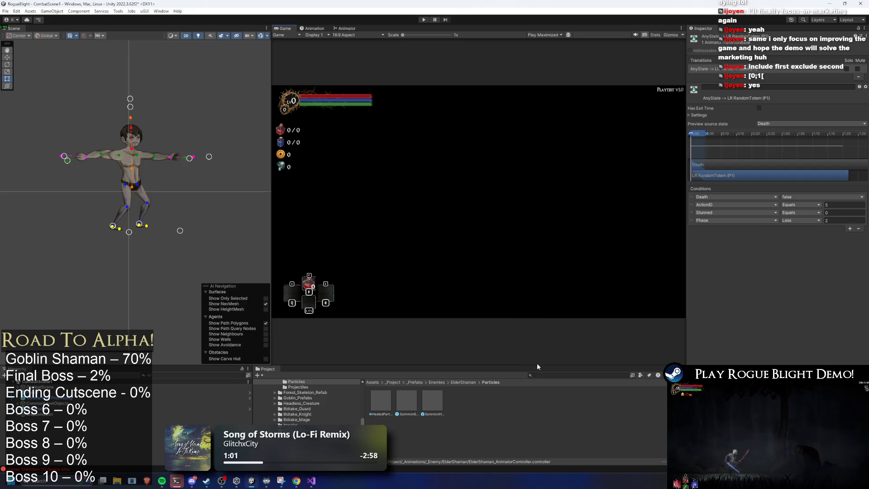
left_click(463, 382)
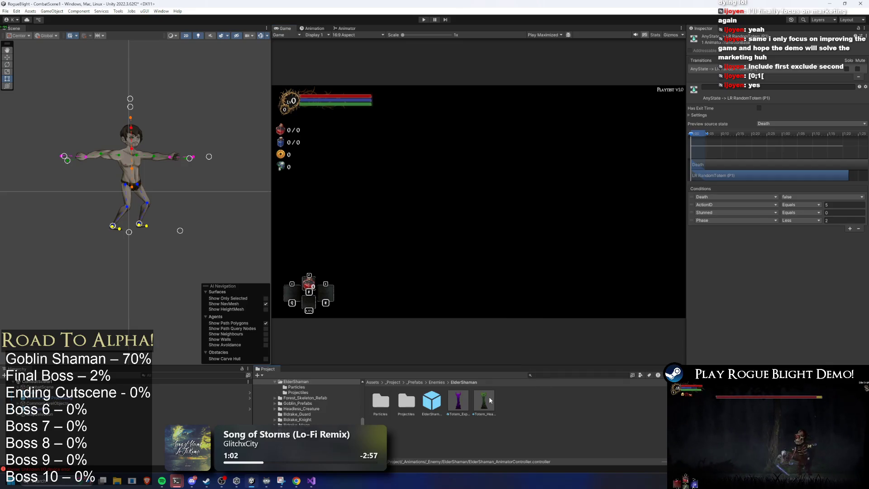
left_click(427, 403)
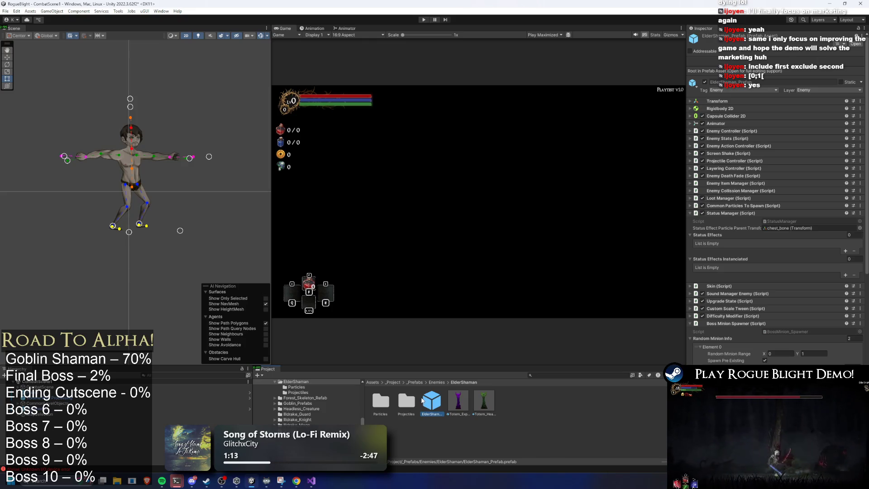
Step: Expand Common Particles To Spawn and delete Element 2 from the Particles To Spawn list
left_click(747, 206)
scroll(790, 219, "down", 5)
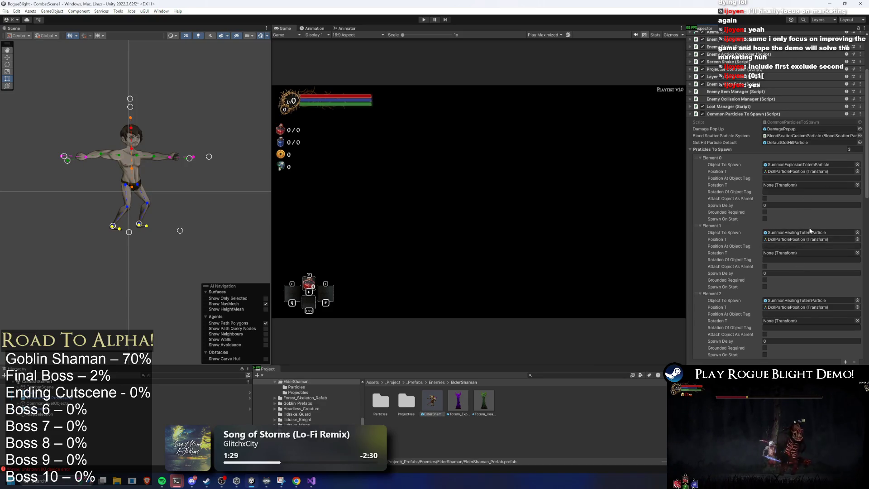
left_click(704, 322)
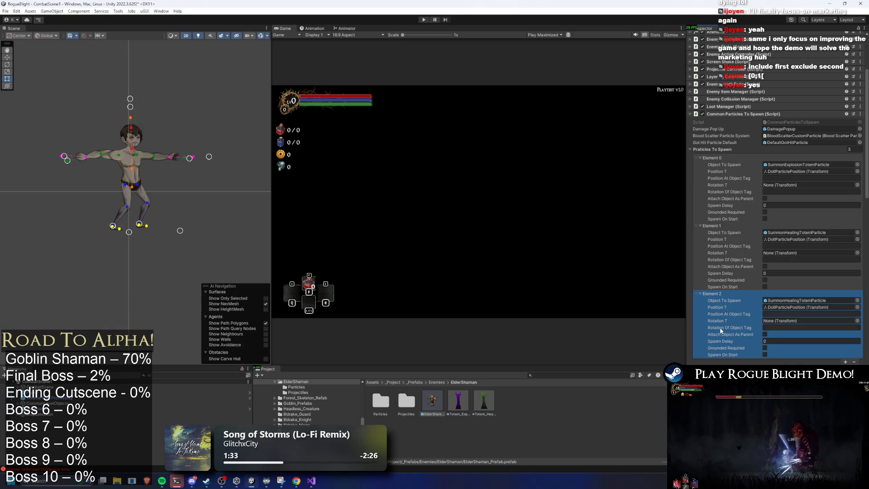
key("Delete")
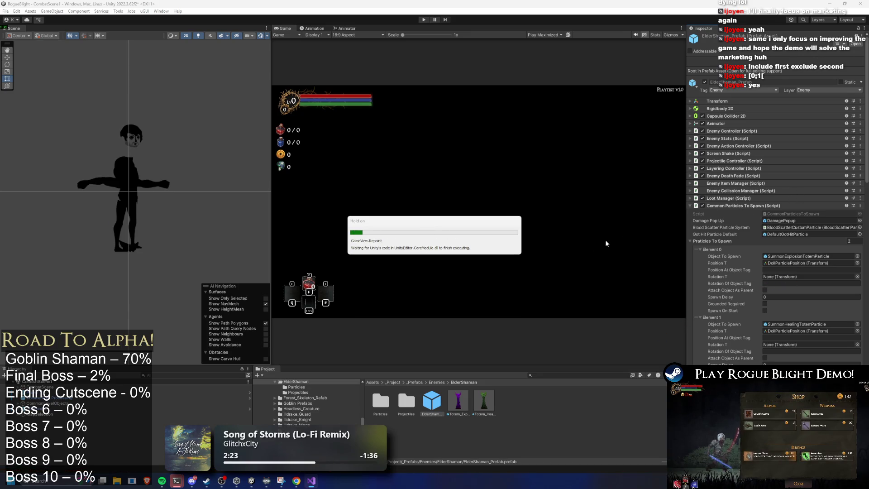
Step: Tick Spawn Common Particle on both Random Minion Info entries in Boss Minion Spawner
scroll(805, 240, "down", 15)
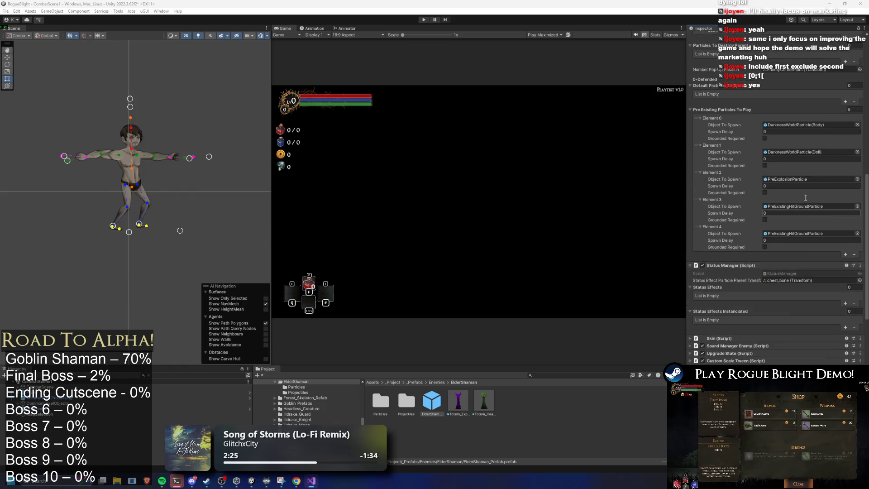
scroll(805, 197, "up", 2)
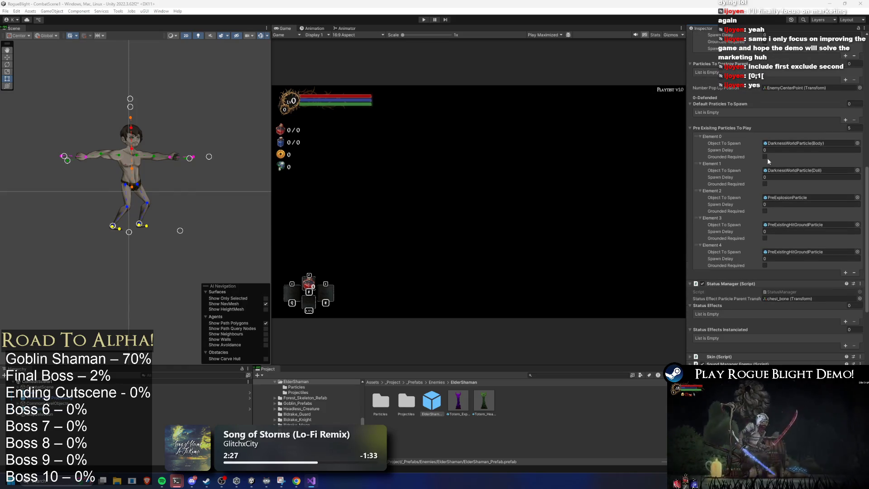
scroll(786, 192, "down", 10)
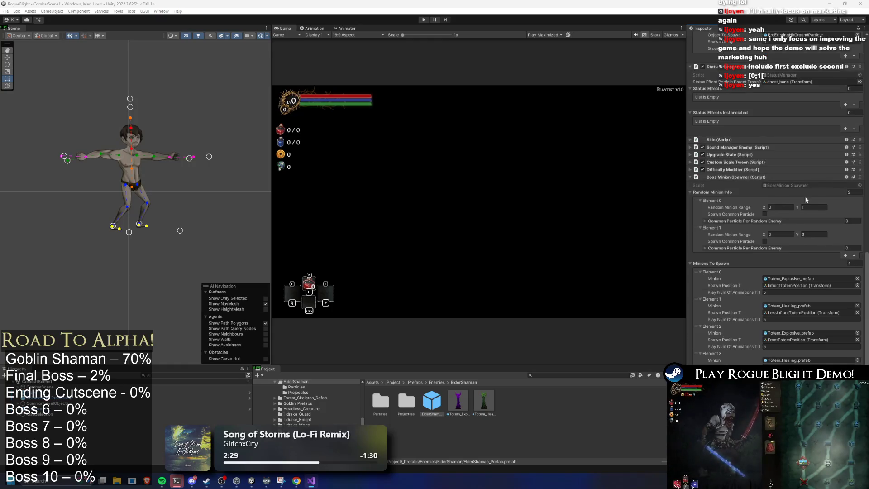
left_click(764, 214)
left_click(764, 241)
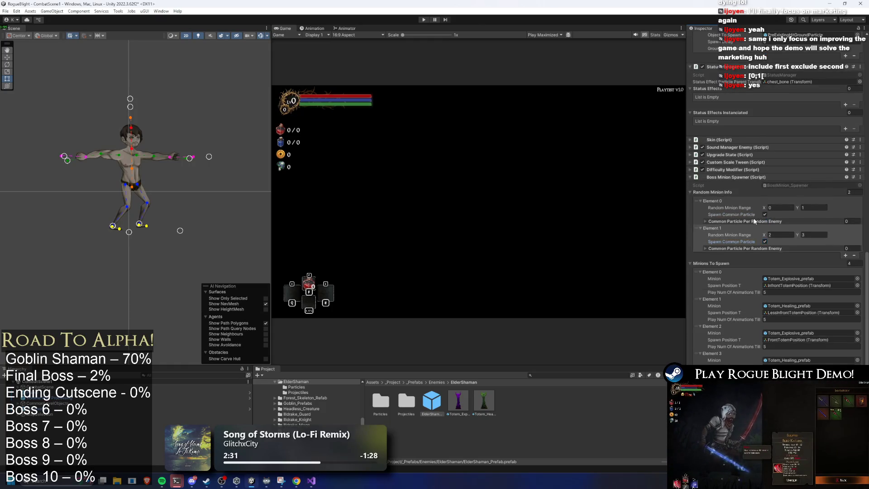
Step: Fill both Common Particle Per Random Enemy lists with 0 and 1, save with Ctrl+S, and press Play
left_click(754, 220)
left_click(841, 238)
left_click(842, 237)
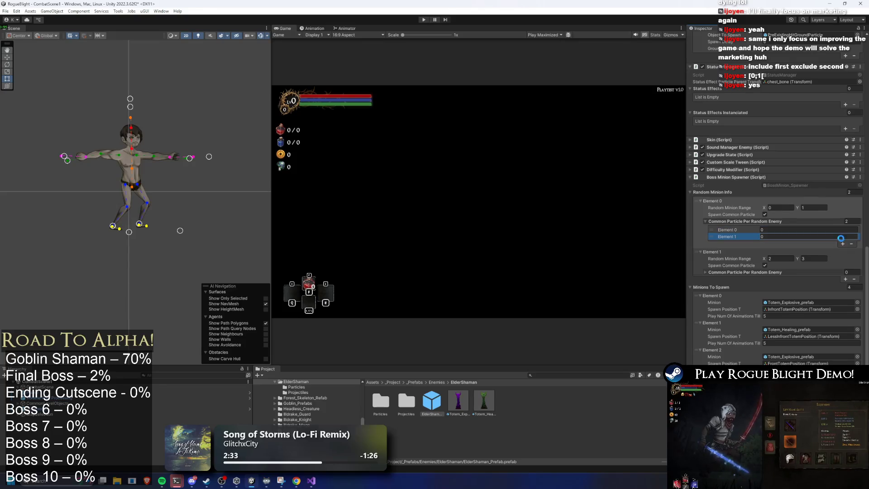
type("1")
left_click(764, 272)
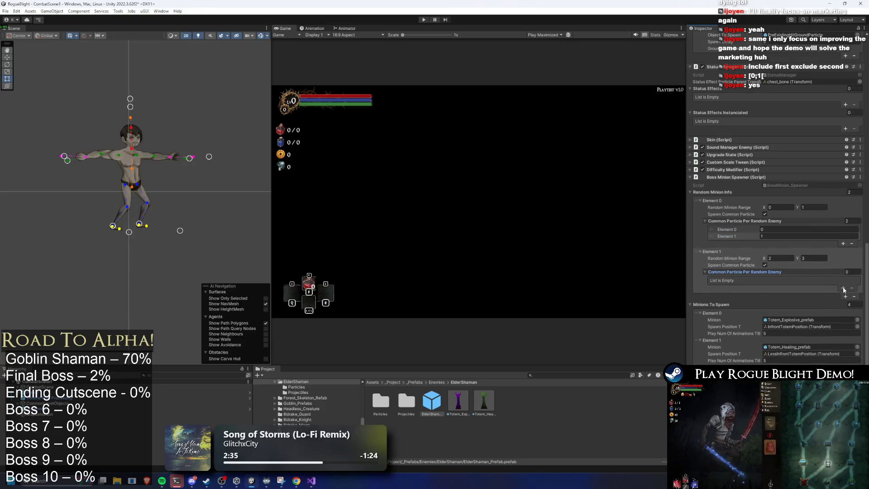
left_click(843, 289)
left_click(843, 288)
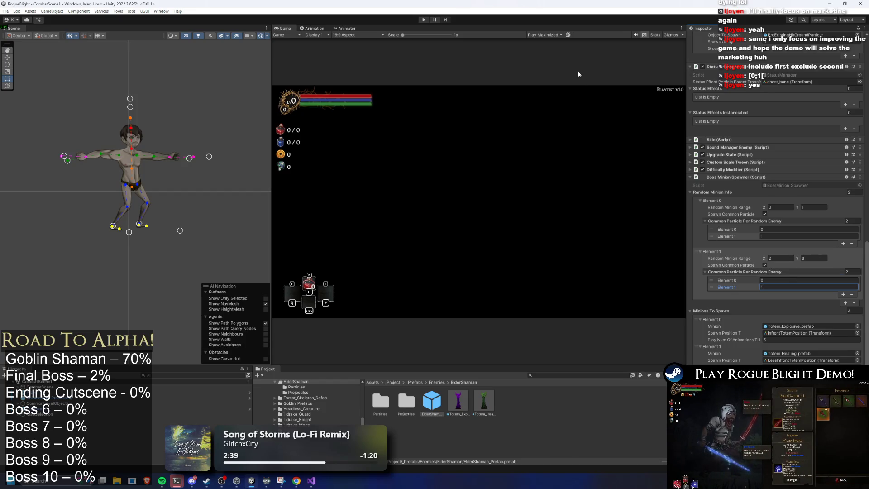
key("ctrl+s")
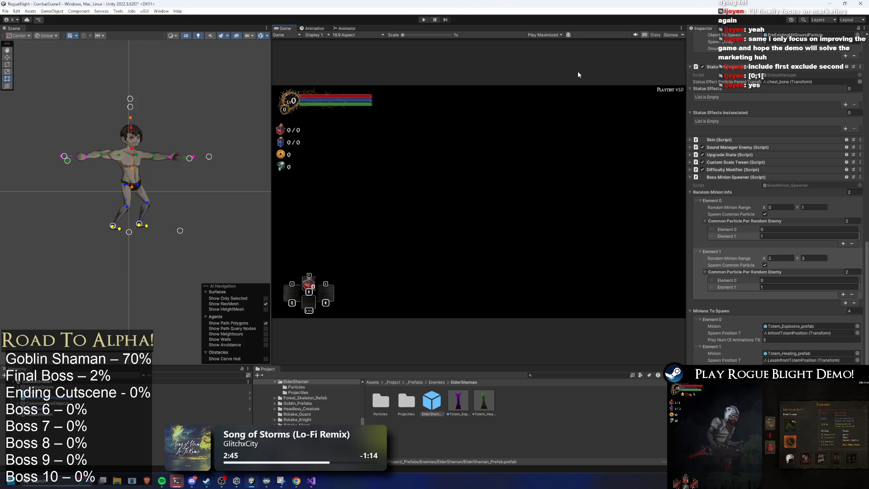
left_click(427, 20)
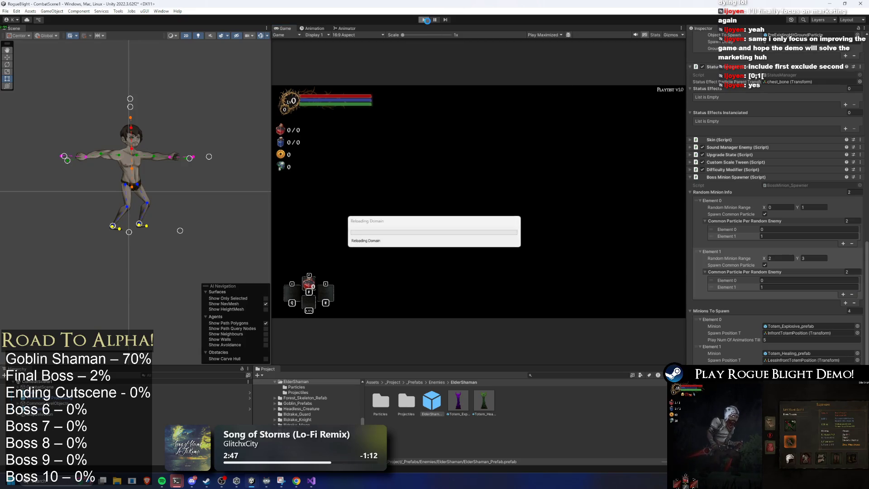